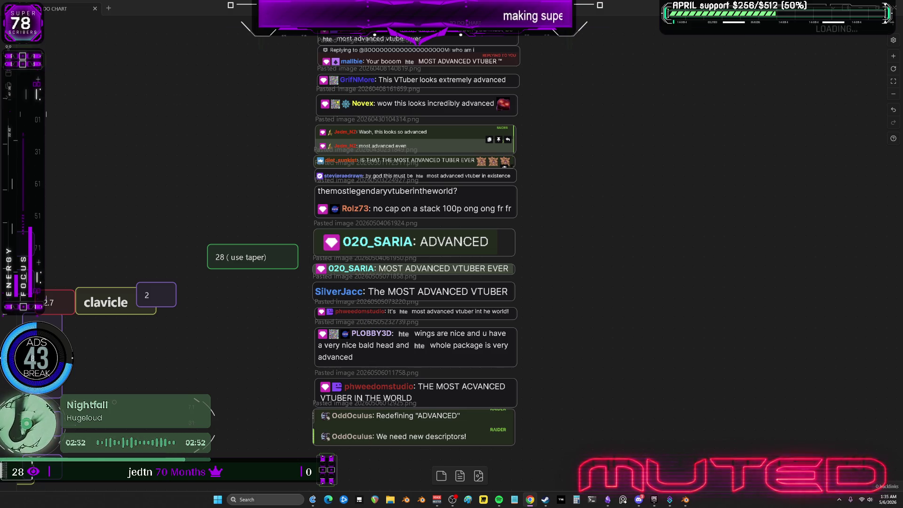
Step: Return to Blender and erase the '3wings' annotation with the Annotate Erase tool
left_click(686, 500)
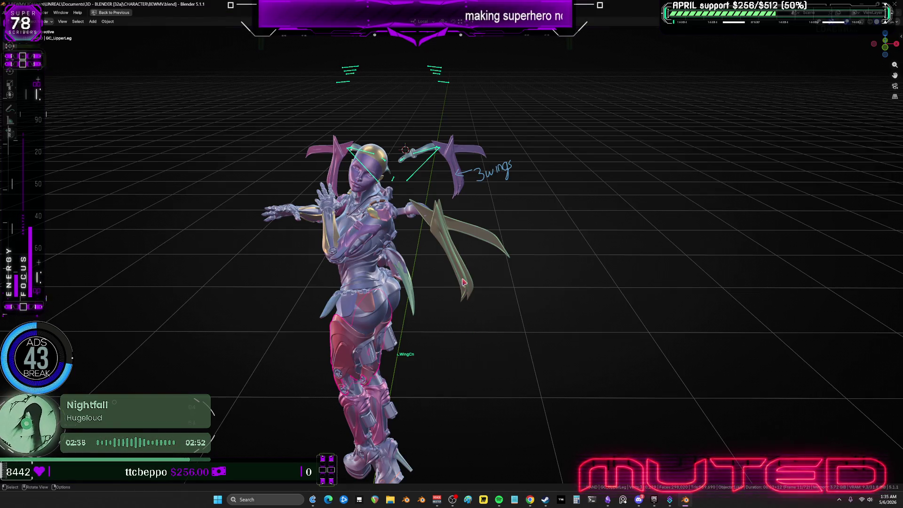
left_click(9, 108)
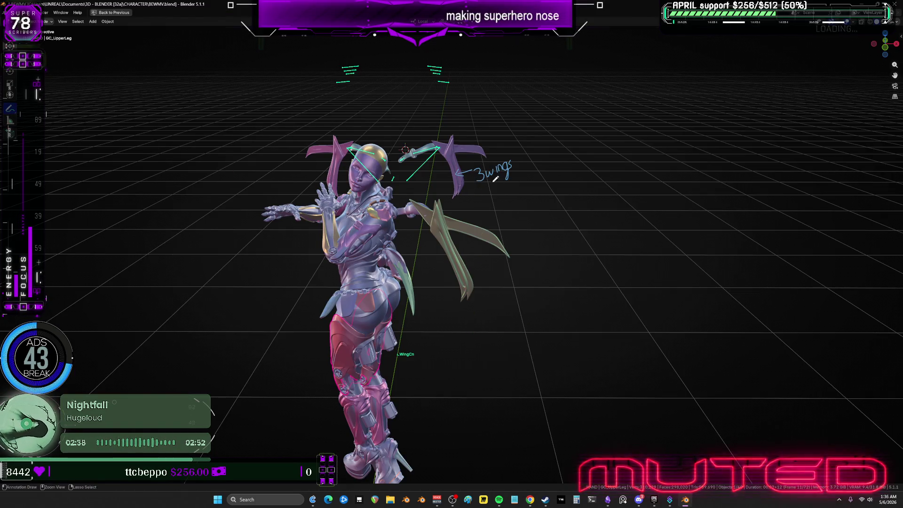
right_click_drag(454, 174, 512, 174)
mouse_move(444, 205)
middle_mouse_down()
mouse_move(482, 205)
mouse_move(453, 214)
middle_mouse_up()
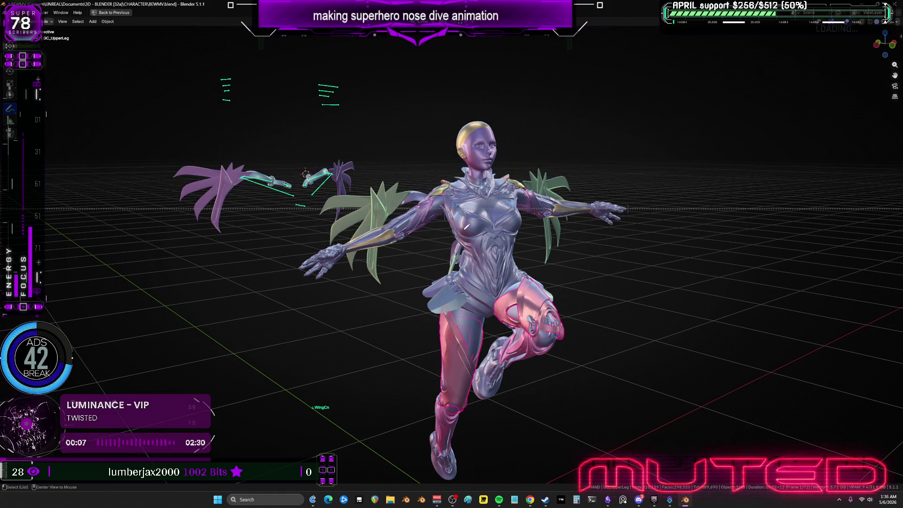
Step: View the wing arms at frame 13 and put the WingCn armature into Pose mode
middle_click_drag(467, 227, 400, 229)
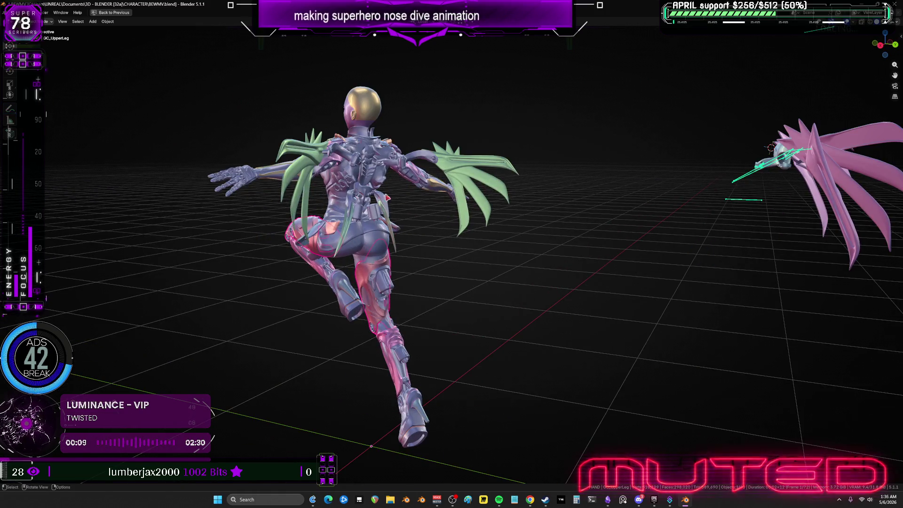
mouse_move(720, 244)
middle_mouse_down()
mouse_move(423, 234)
mouse_move(539, 227)
mouse_move(430, 319)
mouse_move(498, 315)
mouse_move(483, 307)
middle_mouse_up()
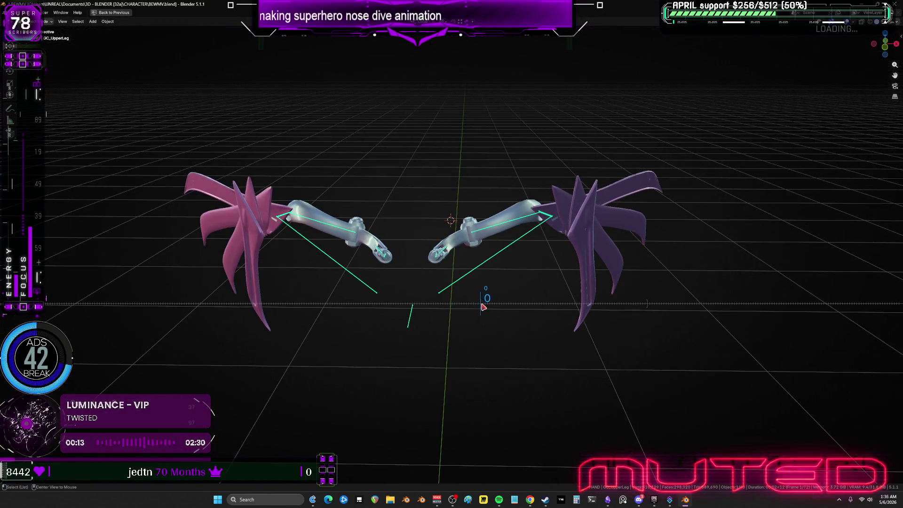
mouse_move(483, 307)
left_mouse_down()
mouse_move(556, 338)
mouse_move(537, 332)
left_mouse_up()
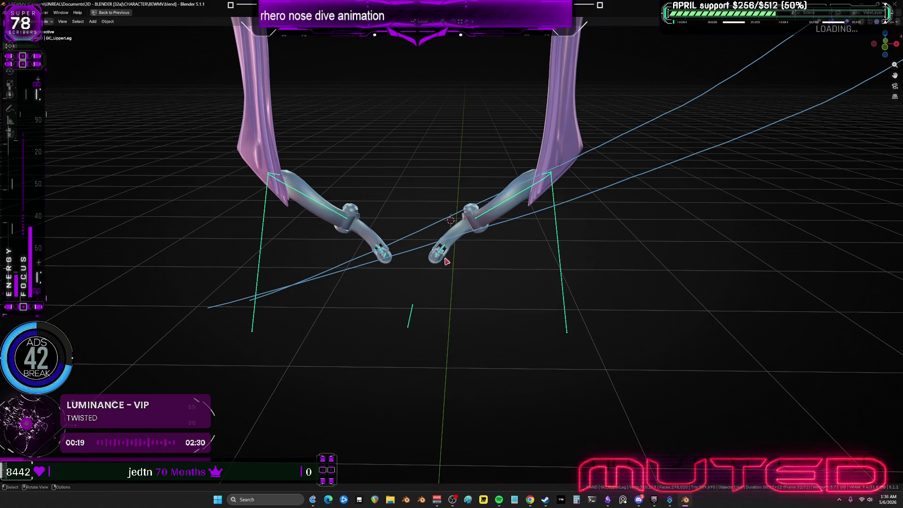
left_click(437, 259)
key("ctrl+Tab")
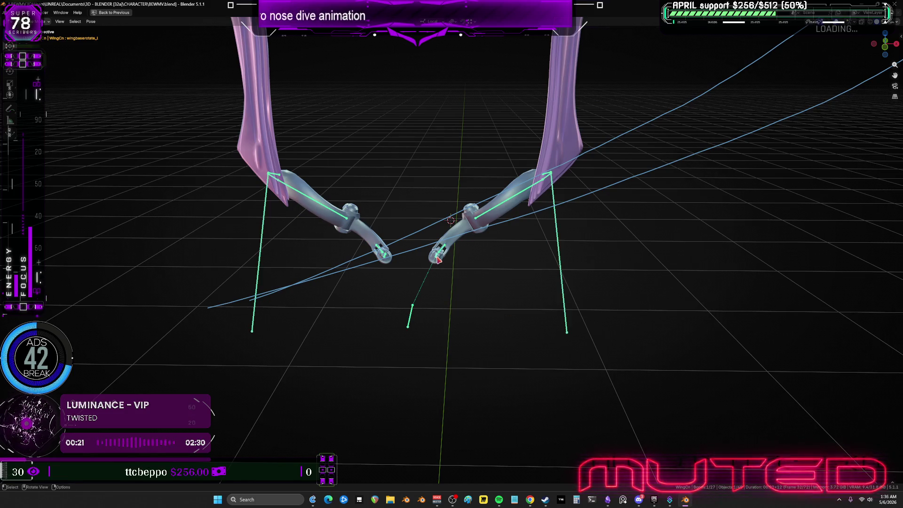
key("ctrl+space")
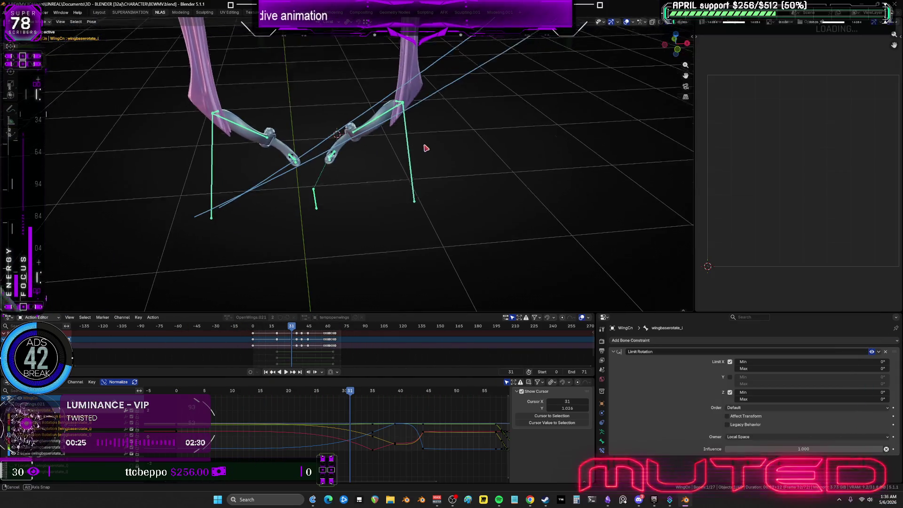
Step: Inspect the constraints on wing_d_l and wing_d_L001, and select both wing base bones
left_click(400, 152)
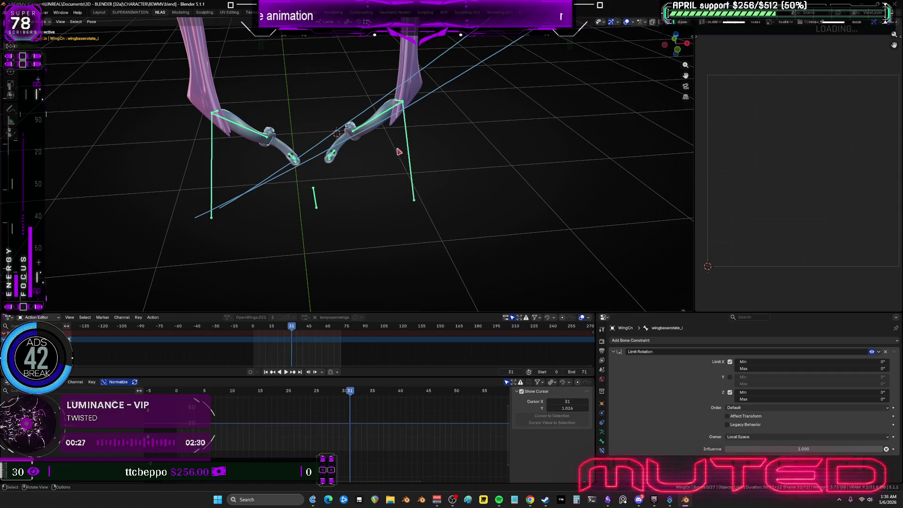
left_click(400, 103)
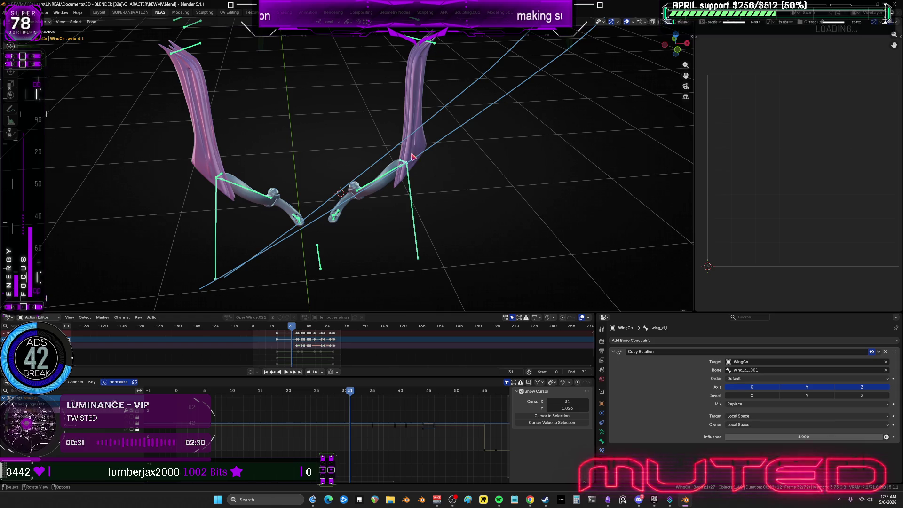
left_click(406, 182)
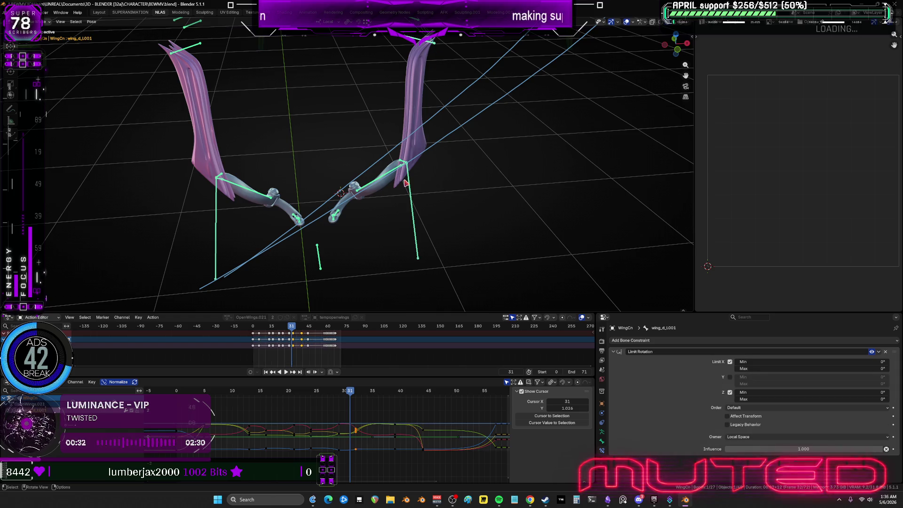
left_click(336, 223, "shift")
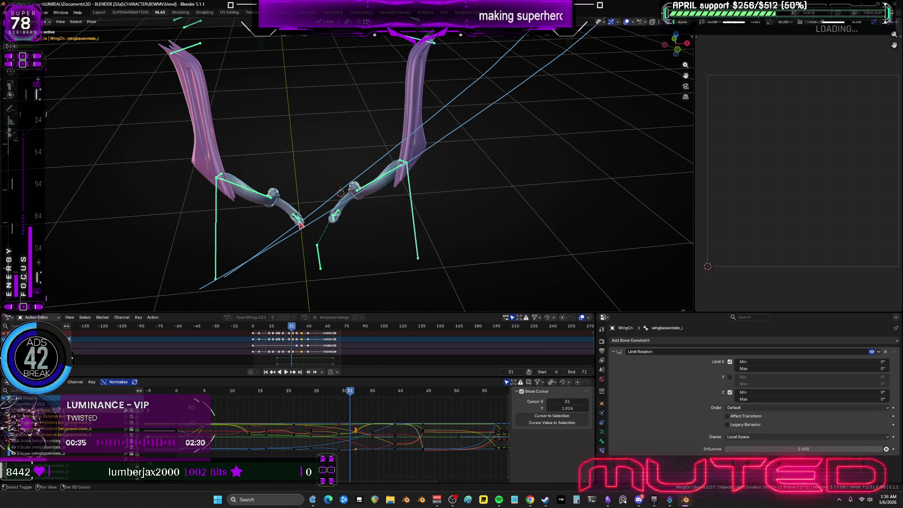
left_click(203, 48, "shift")
left_click(203, 59, "shift")
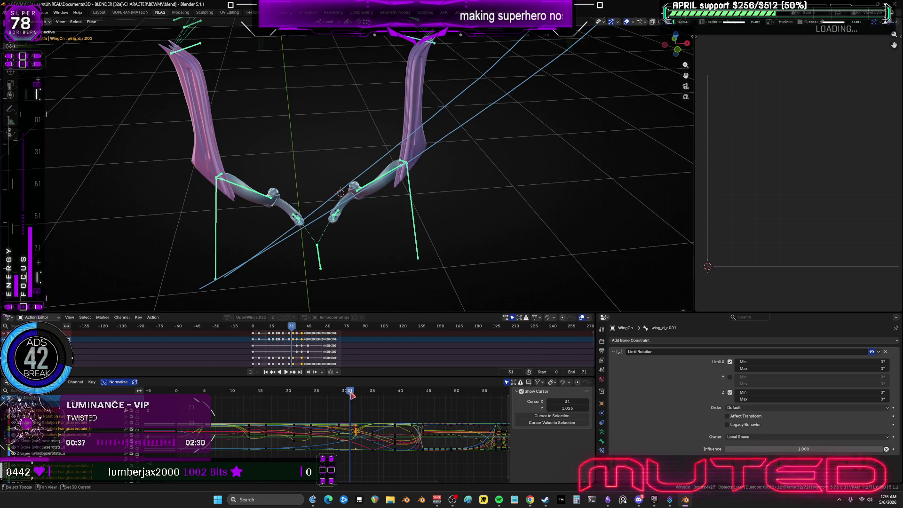
left_click_drag(249, 394, 252, 395)
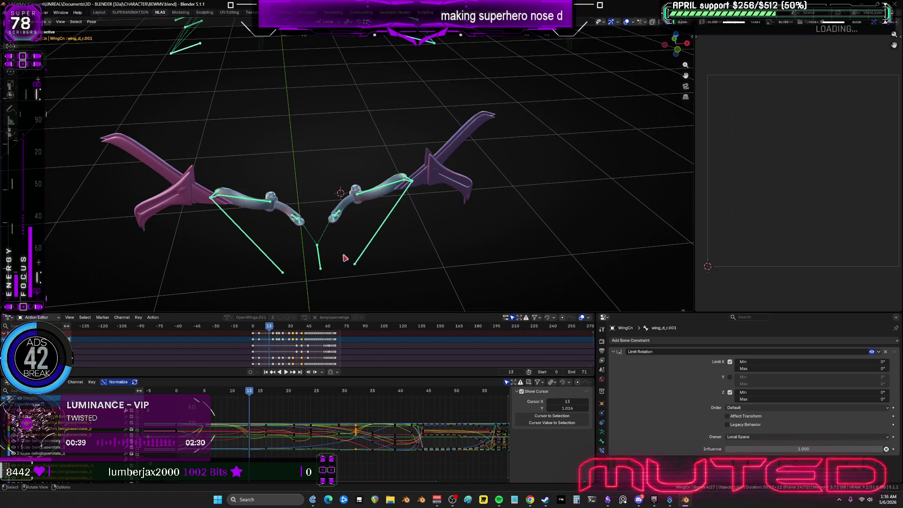
mouse_move(345, 256)
middle_mouse_down()
mouse_move(337, 244)
mouse_move(350, 189)
mouse_move(359, 195)
mouse_move(329, 196)
mouse_move(319, 232)
middle_mouse_up()
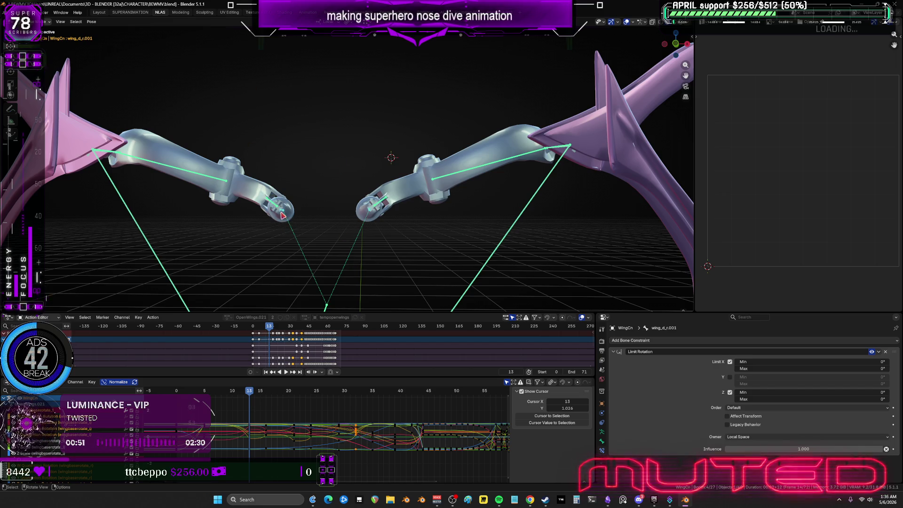
Step: Review the wing pose at frames 21, 29 and 13, then select the right wing base bone
left_click(295, 395)
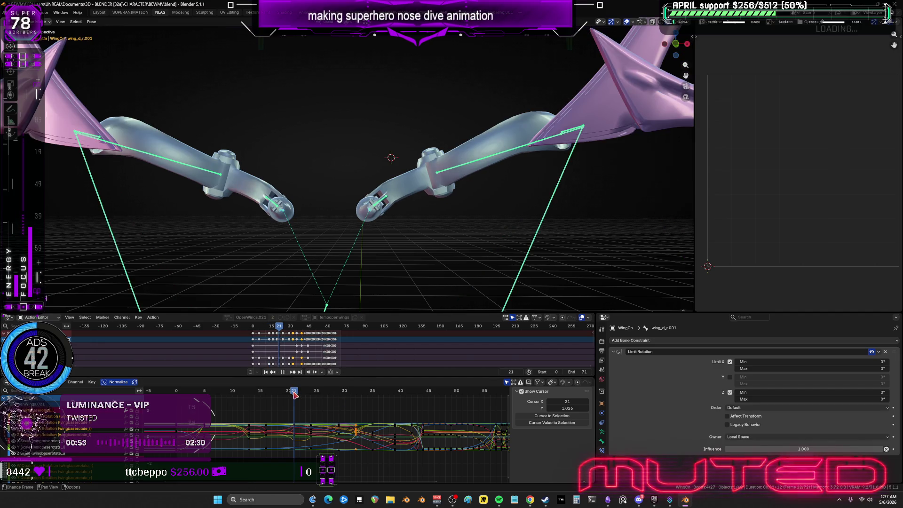
left_click(340, 392)
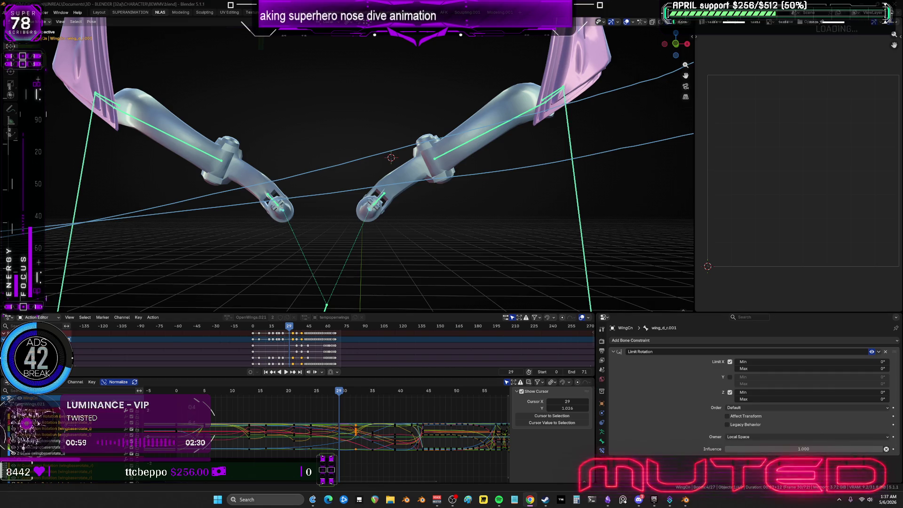
left_click(252, 394)
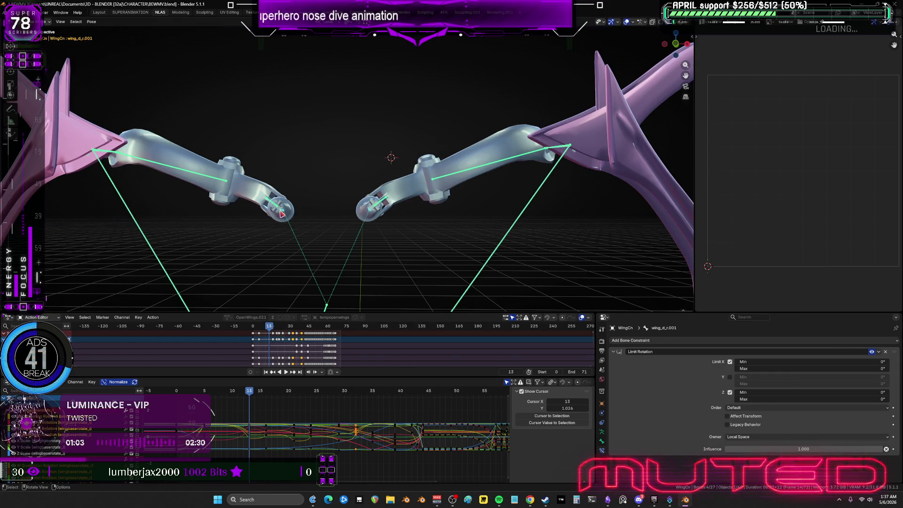
left_click(281, 214)
left_click(370, 214)
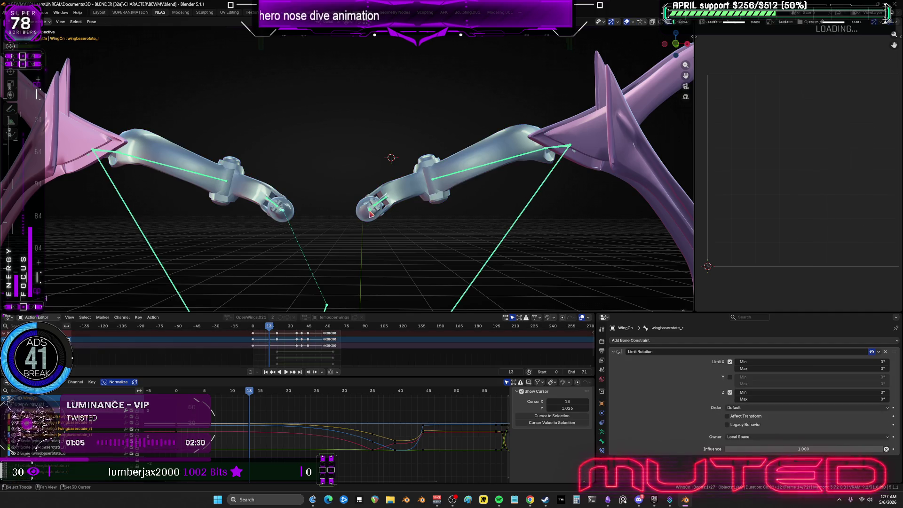
Step: Select both wing base bones and key their rotation at frame 13
left_click(370, 214, "shift")
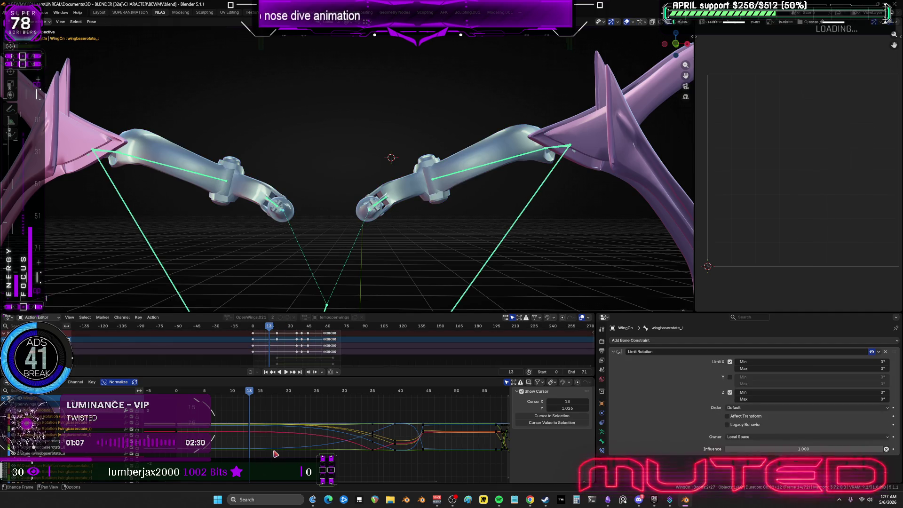
middle_click_drag(282, 235, 323, 221)
key("k")
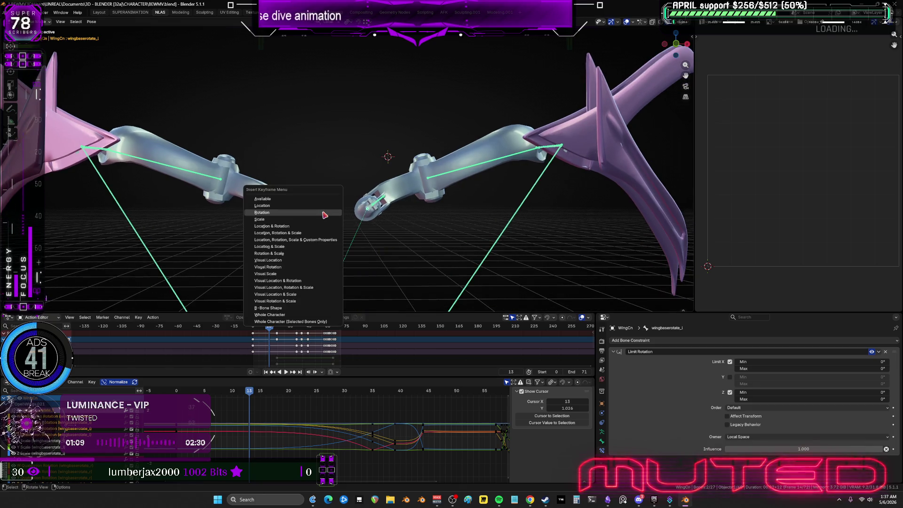
key("Return")
Step: Key the wing bases' rotation at frames 21 and 29, and box-select the frame-29 keys
left_click_drag(288, 393, 338, 395)
key("k")
key("Return")
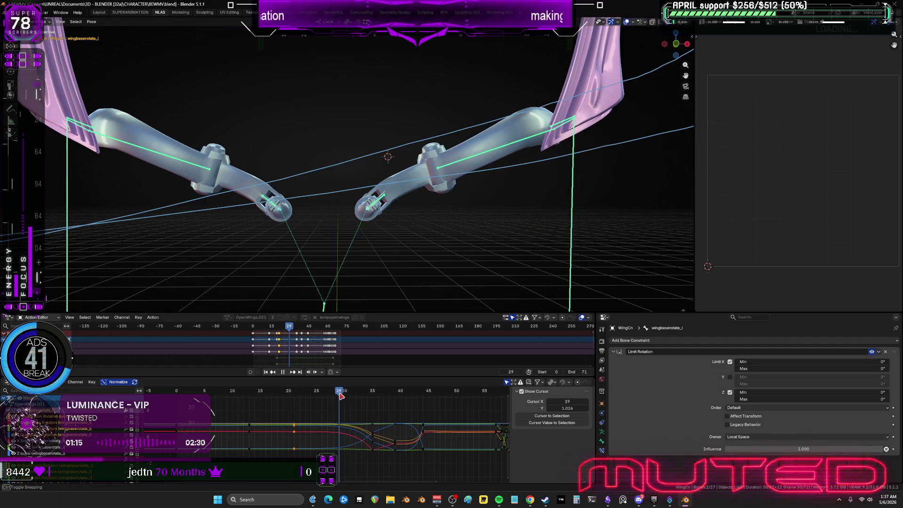
key("k")
key("Return")
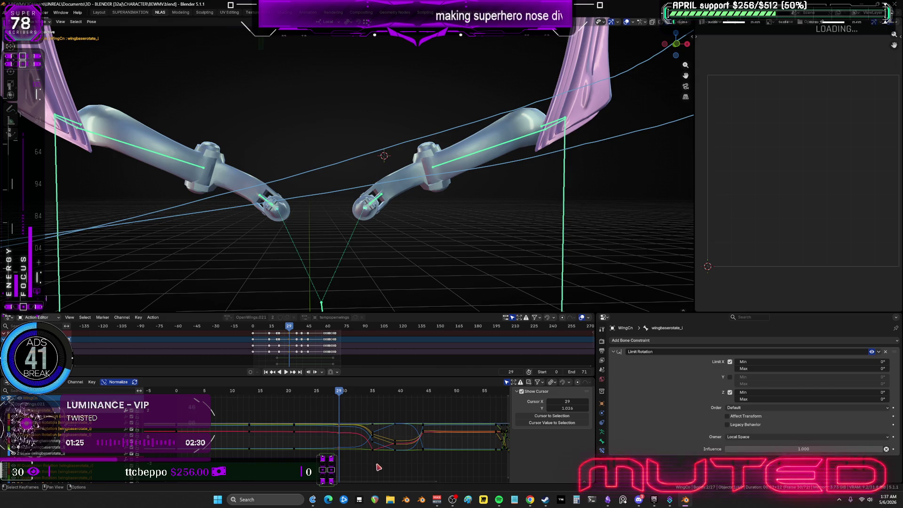
left_click_drag(377, 465, 332, 415)
right_click(371, 430)
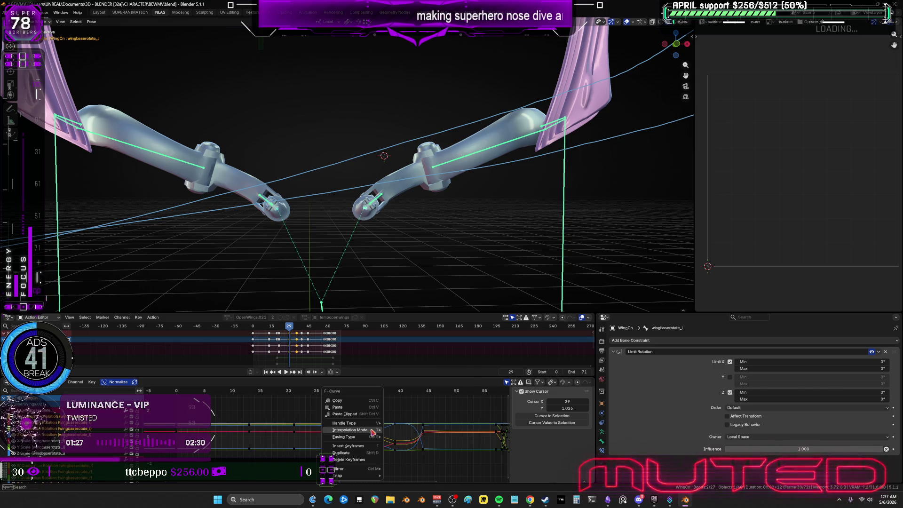
mouse_move(374, 430)
left_click(407, 400)
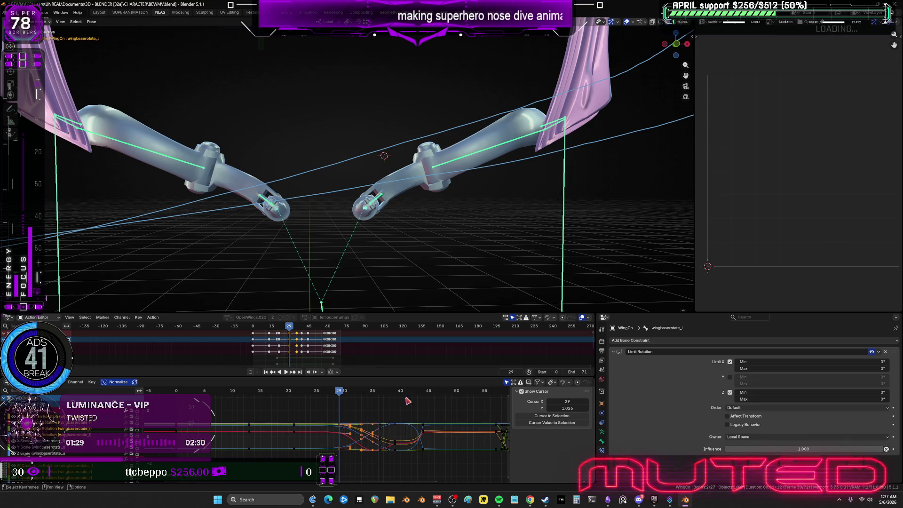
key("space")
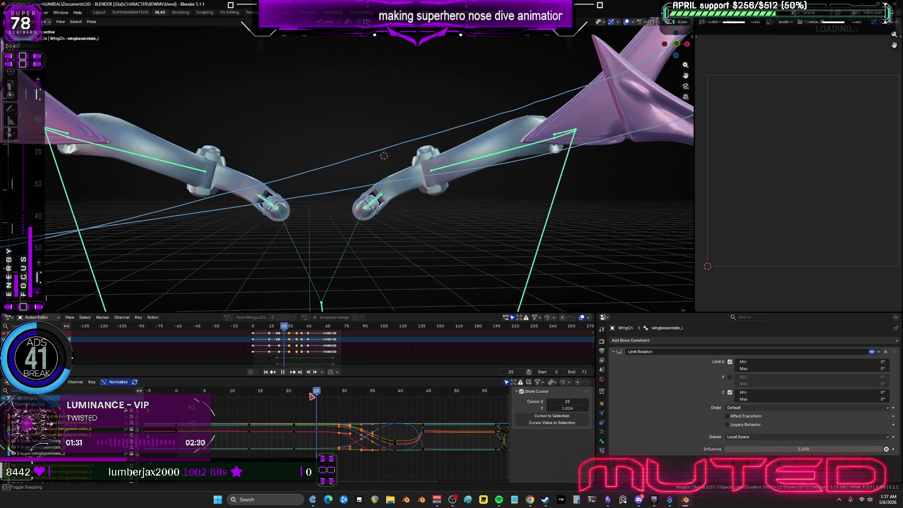
left_click(252, 394)
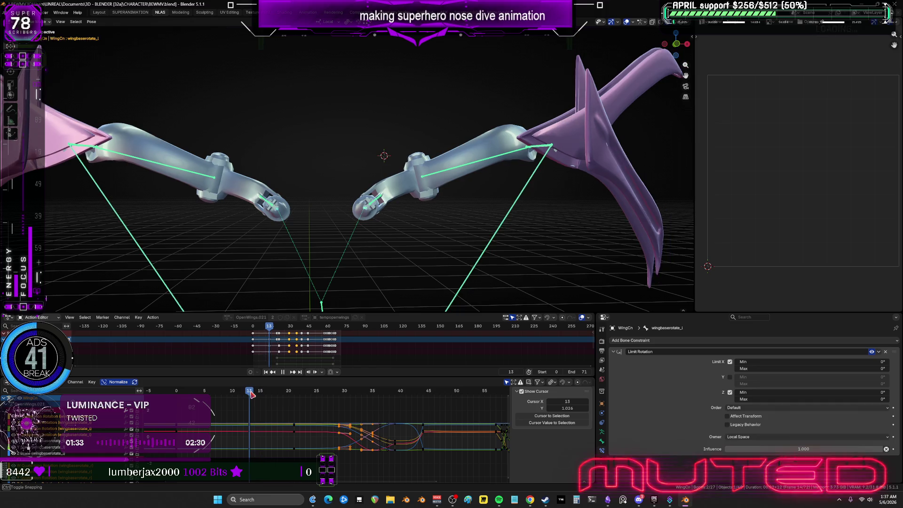
mouse_move(245, 410)
left_mouse_down()
mouse_move(258, 444)
mouse_move(250, 473)
mouse_move(248, 426)
left_mouse_up()
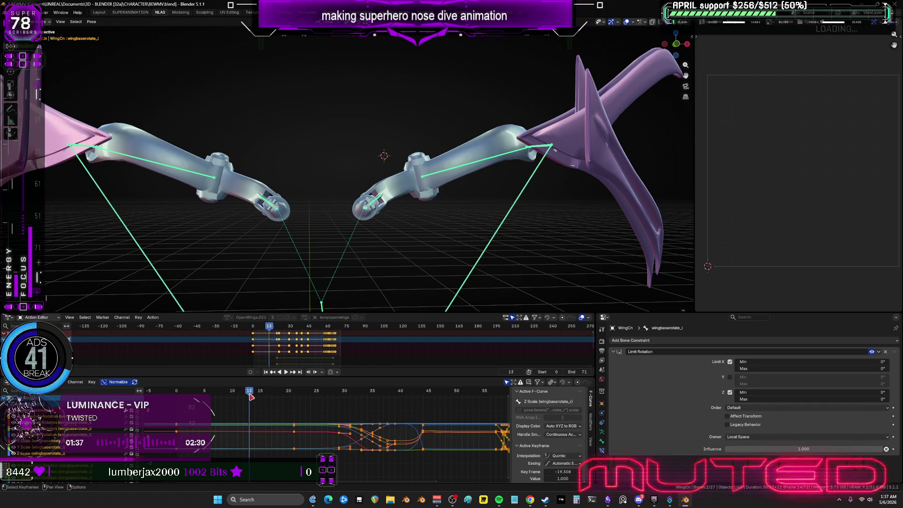
key("space")
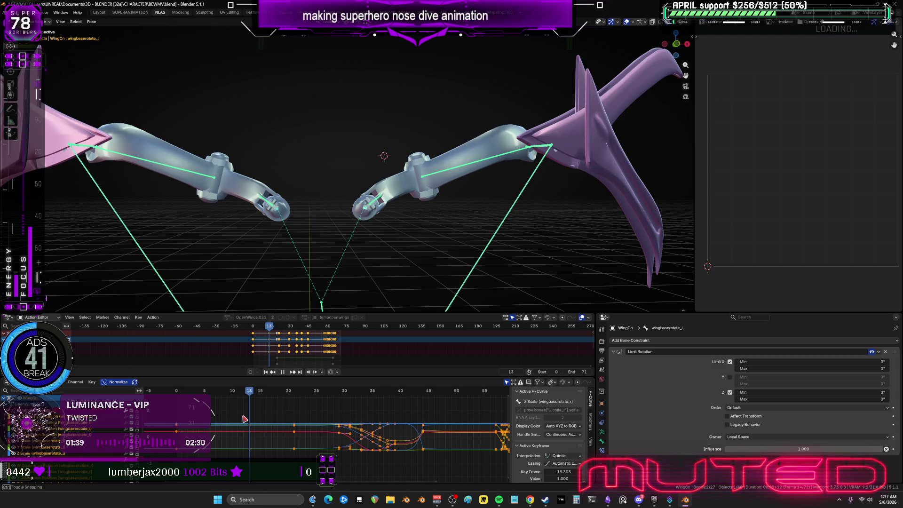
left_click(244, 419)
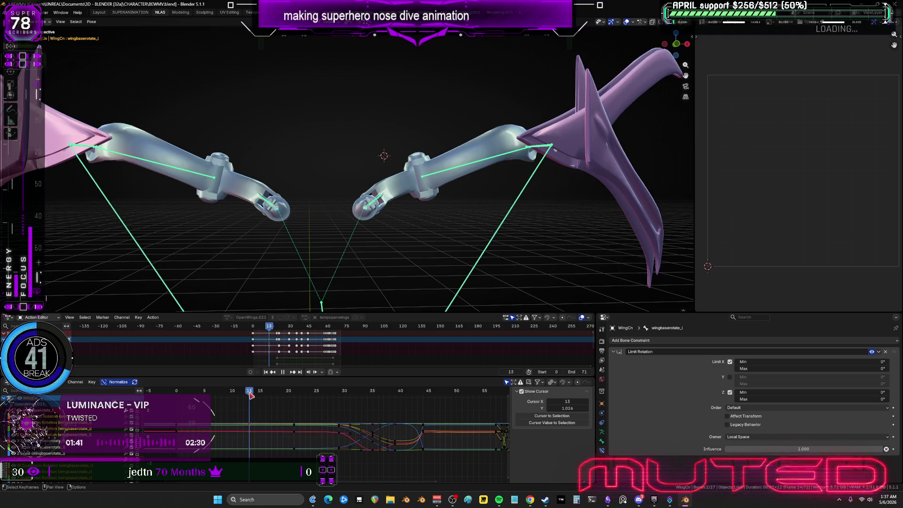
left_click(252, 432)
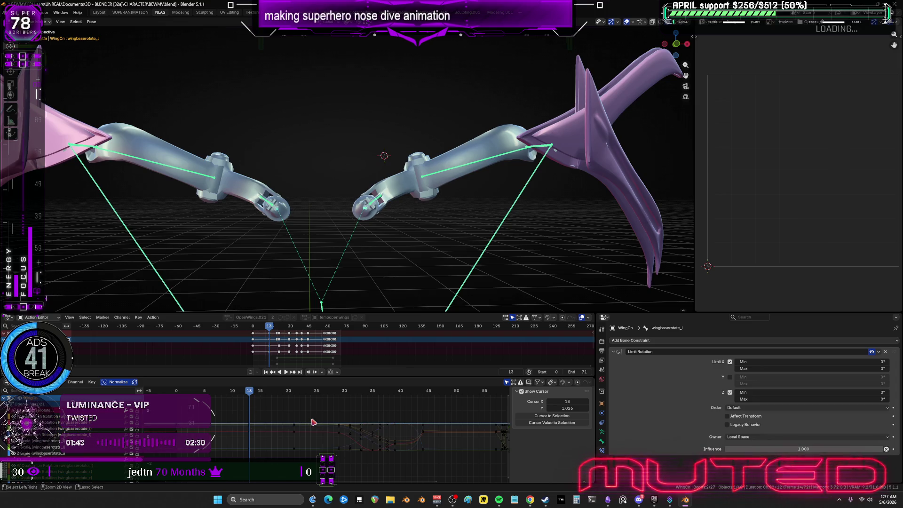
key("a")
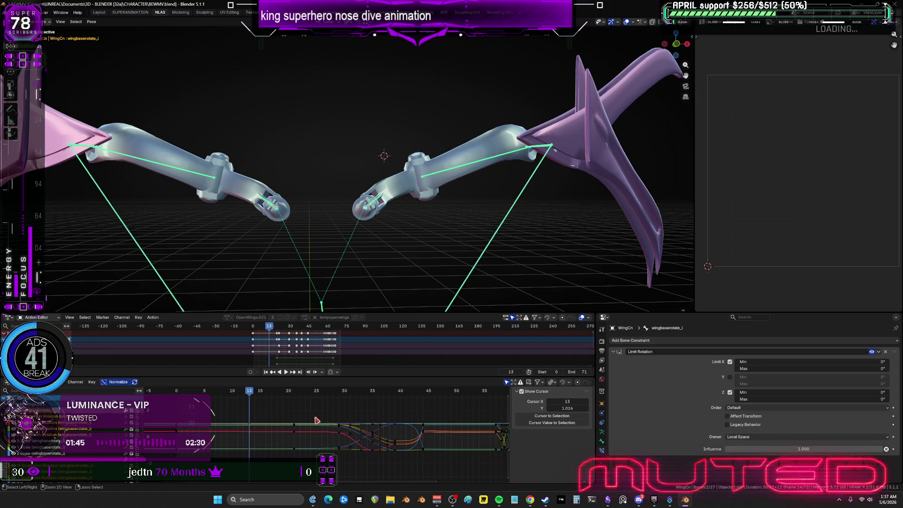
left_click(317, 420)
key("a")
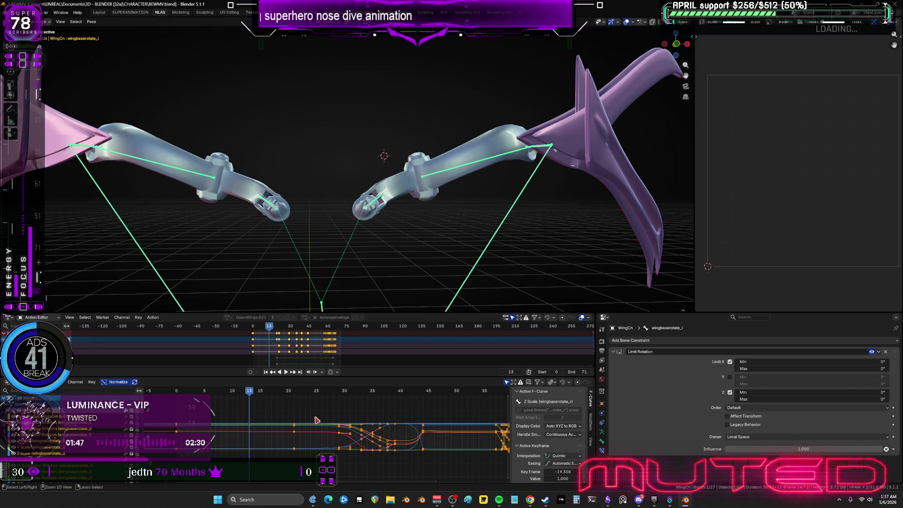
left_click(316, 421)
left_click(315, 426)
key("ctrl+g")
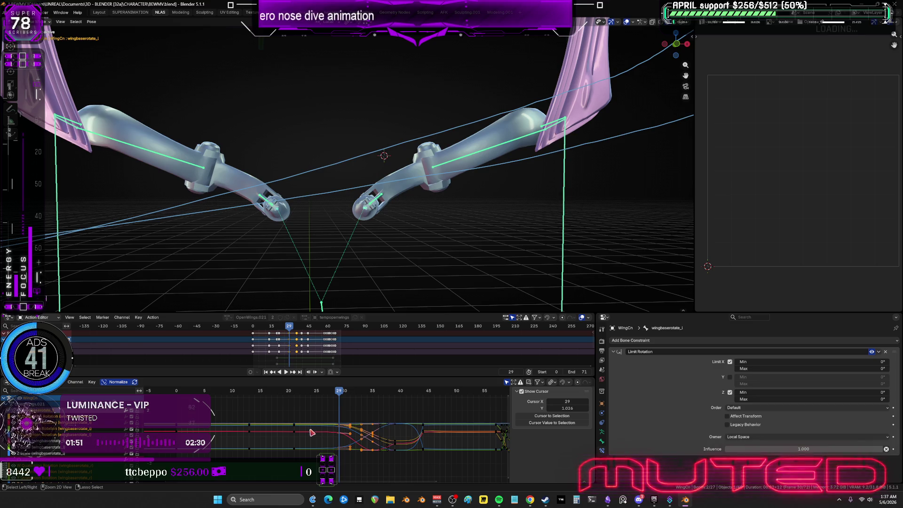
left_click(312, 432)
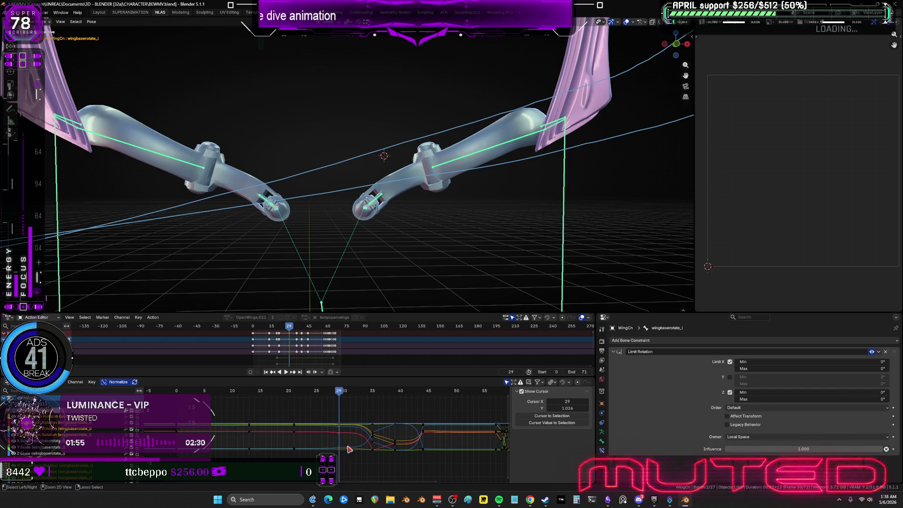
key("ctrl+z")
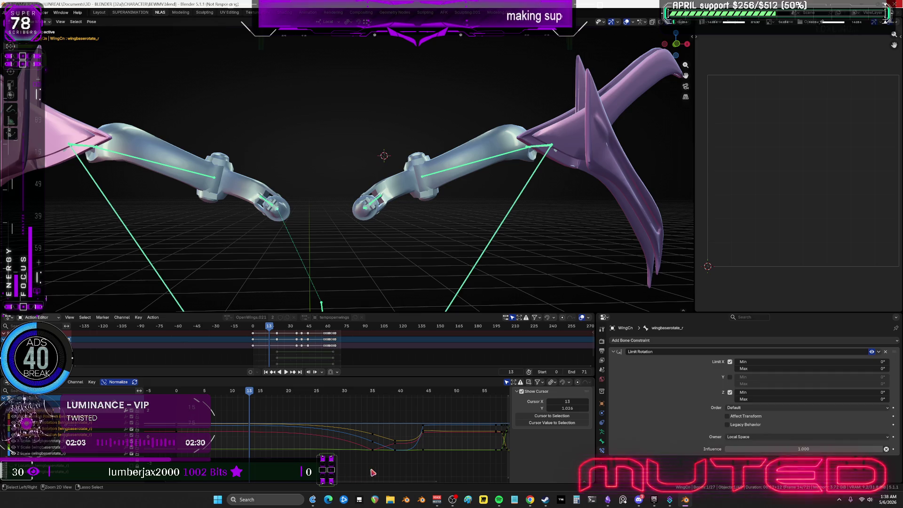
Step: Set a box-selected range of wing rotation keys to Linear interpolation, then go to frame 13
left_click(232, 433, "ctrl")
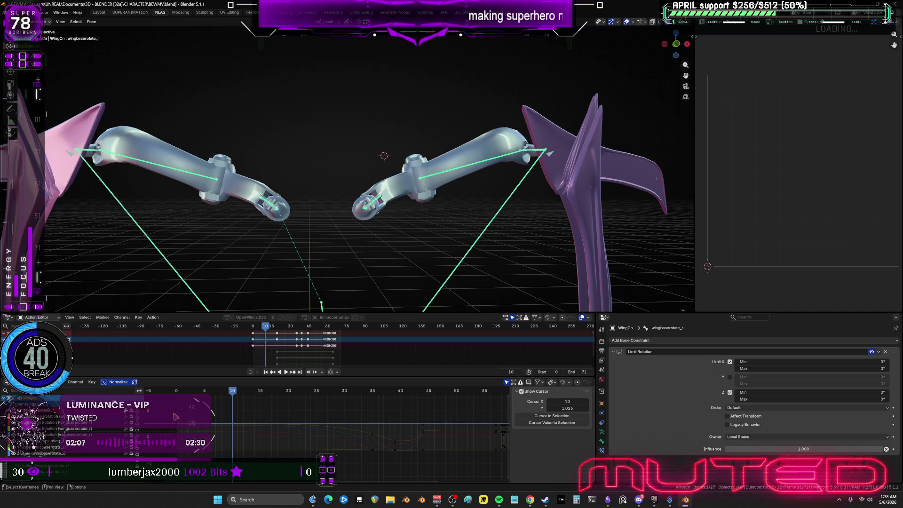
left_click_drag(168, 408, 373, 473)
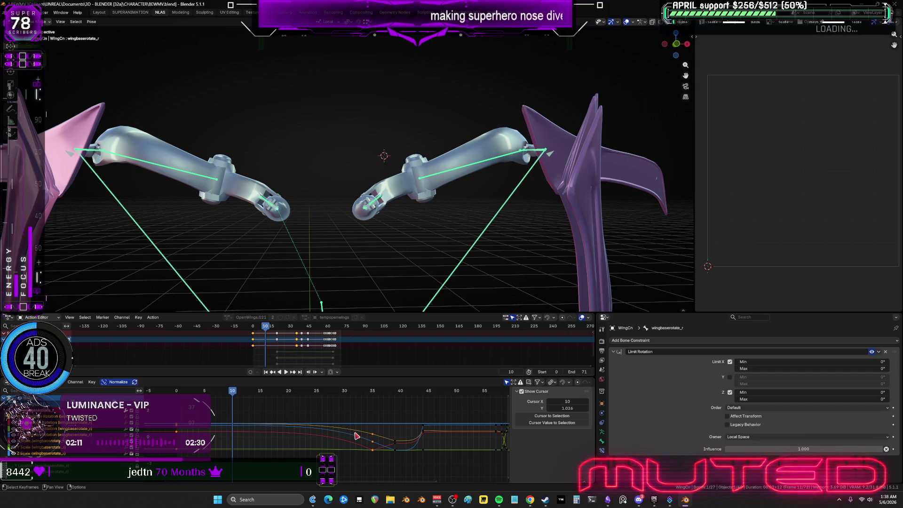
right_click(355, 435)
mouse_move(356, 432)
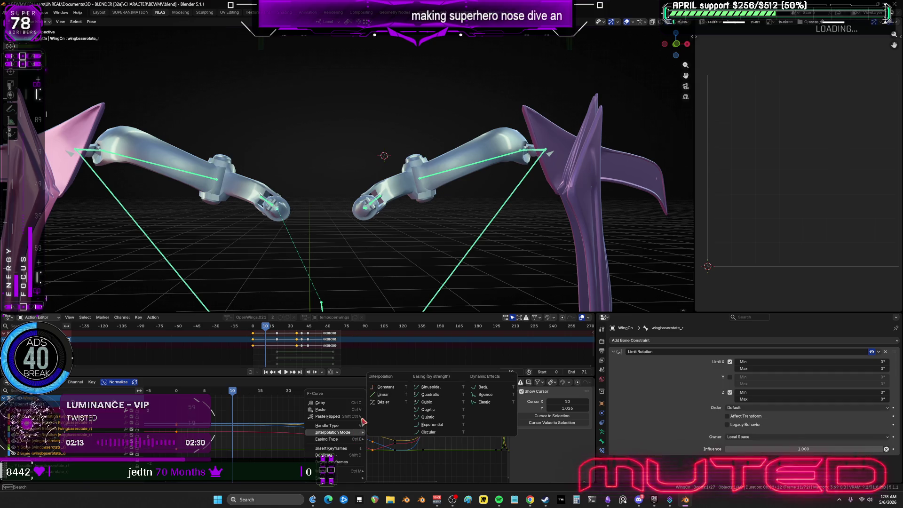
left_click(379, 396)
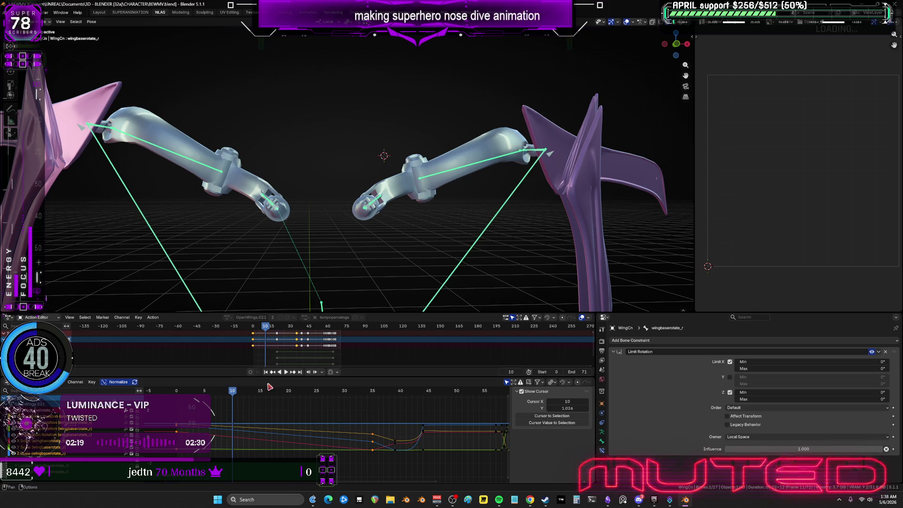
left_click(250, 390)
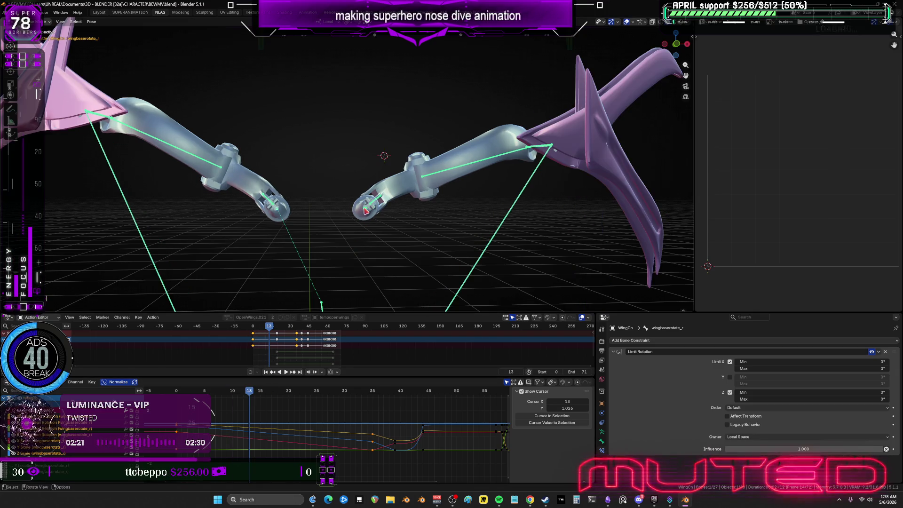
Step: Re-rotate the left wing arm at frame 13, key it, and play ahead to frame 21
key("ctrl+shift+m")
key("r")
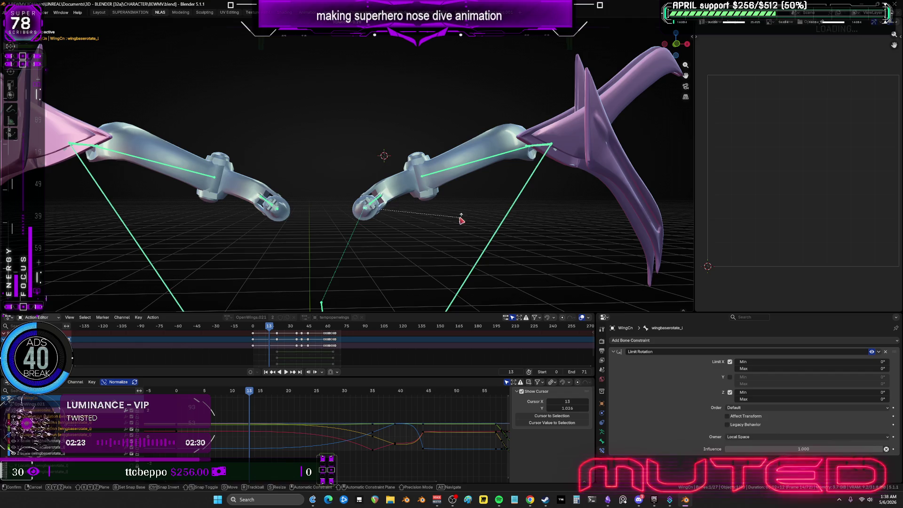
left_click(461, 219)
key("ctrl+shift+m")
key("k")
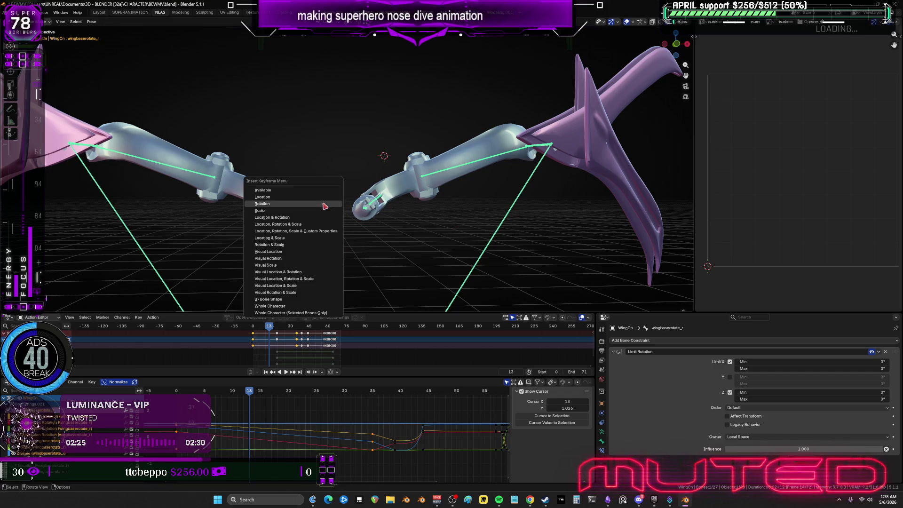
left_click(286, 372)
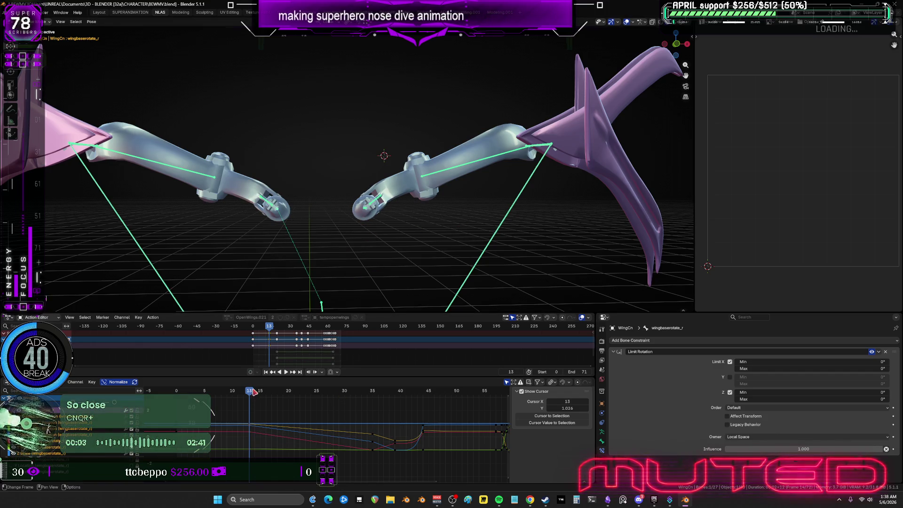
key("space")
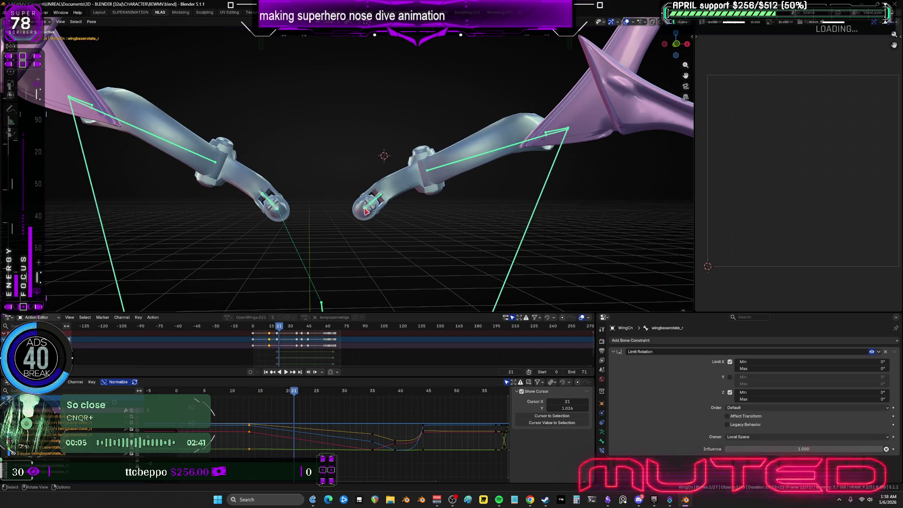
Step: Rotate the left wing arm upward at frame 21 and keyframe the wing rotation
key("ctrl+shift+m")
key("r")
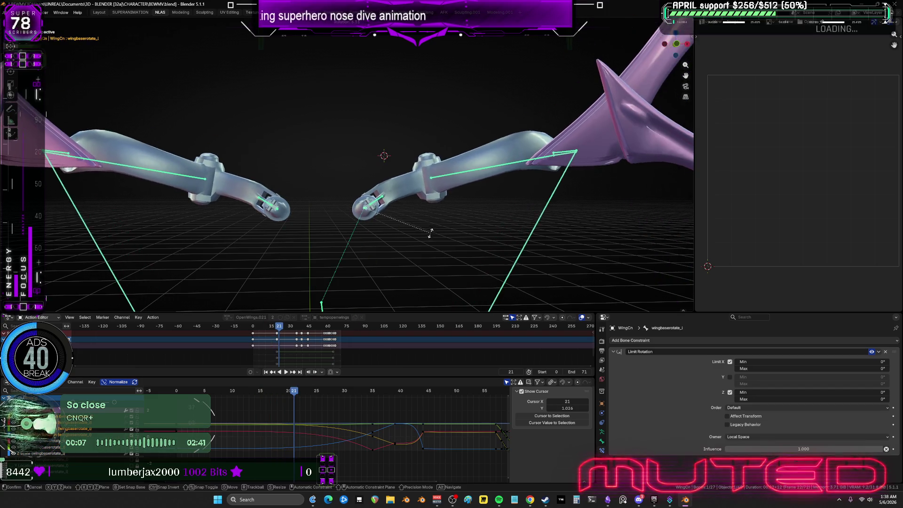
left_click(429, 230)
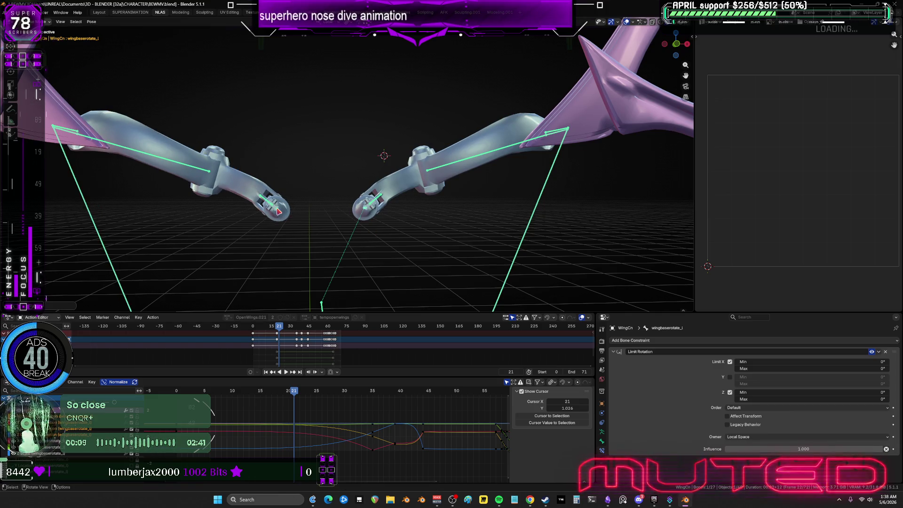
key("ctrl+shift+m")
key("k")
key("Return")
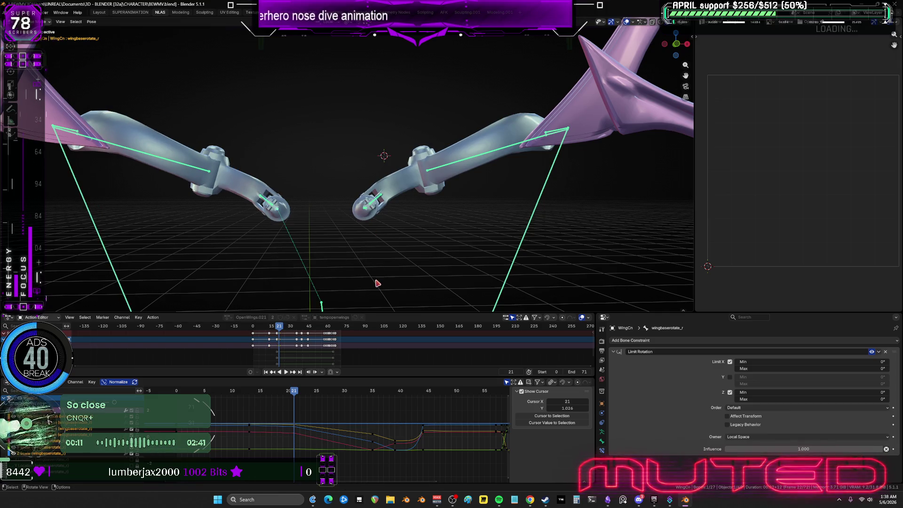
Step: Play on to frame 29, key the wing rotation there, and box-select the starting keys
key("ctrl+shift+m")
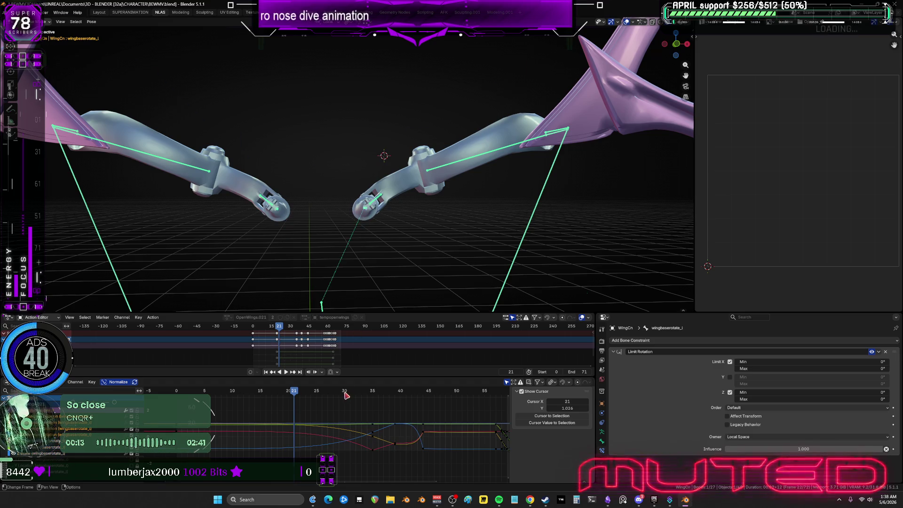
key("space")
key("space")
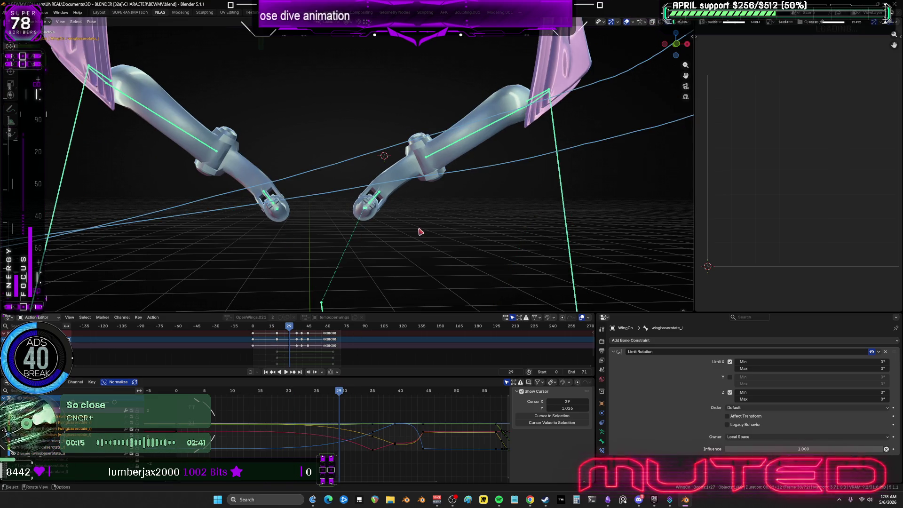
key("ctrl+shift+m")
key("i")
left_click(328, 209)
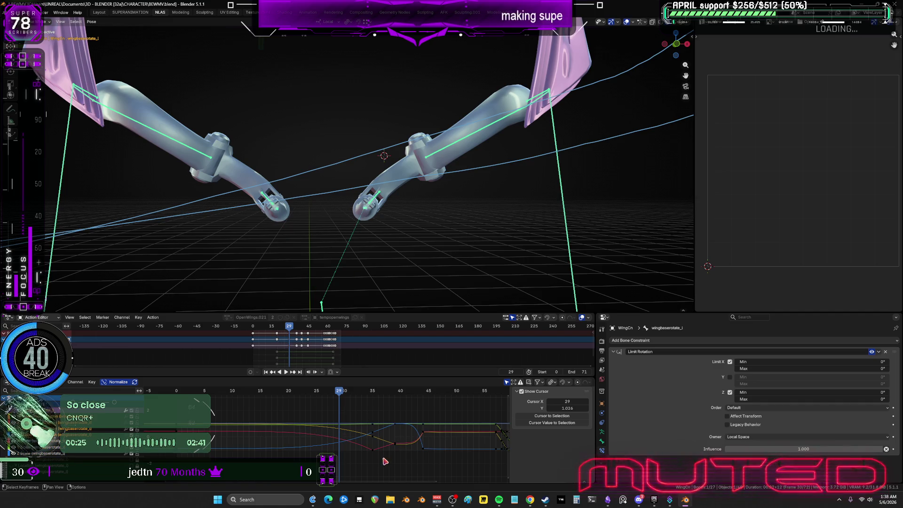
mouse_move(380, 460)
left_mouse_down()
mouse_move(254, 409)
mouse_move(162, 403)
left_mouse_up()
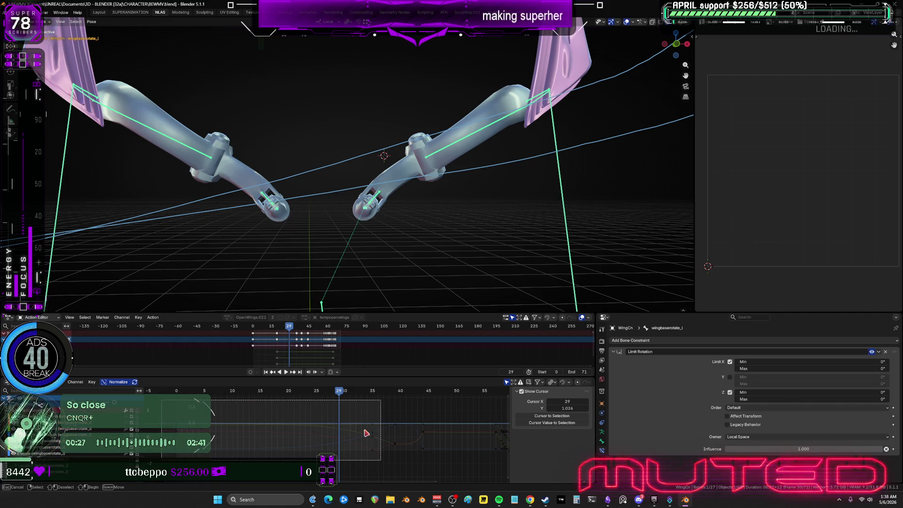
Step: Set the selected starting keys to Linear interpolation and return to frame 13
right_click(375, 433)
mouse_move(376, 433)
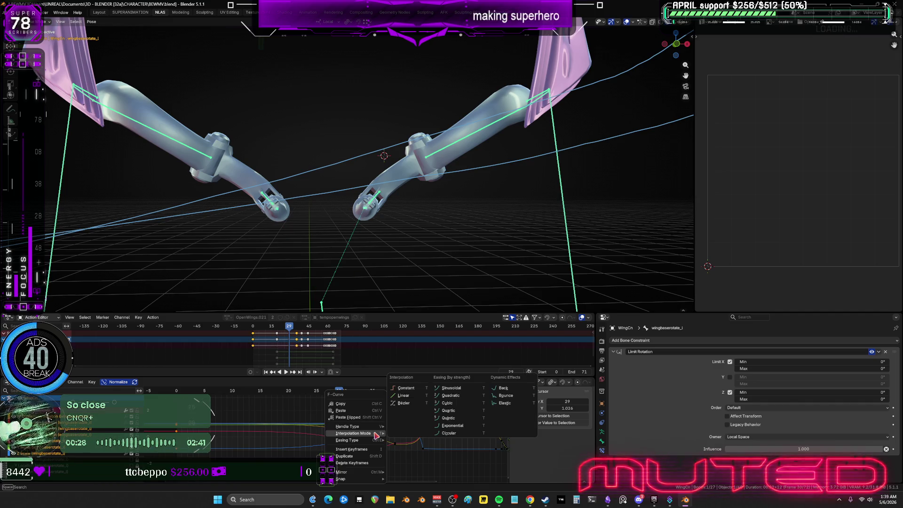
left_click(404, 396)
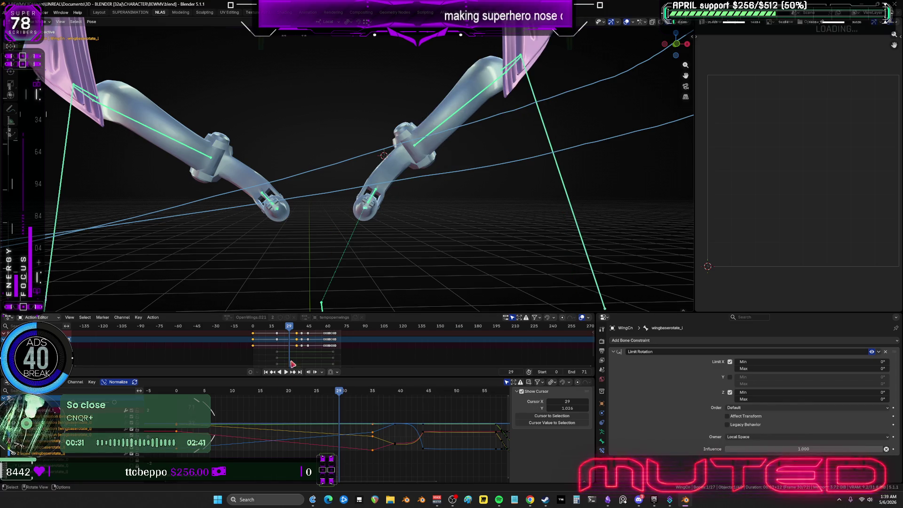
left_click(242, 400)
left_click(246, 392)
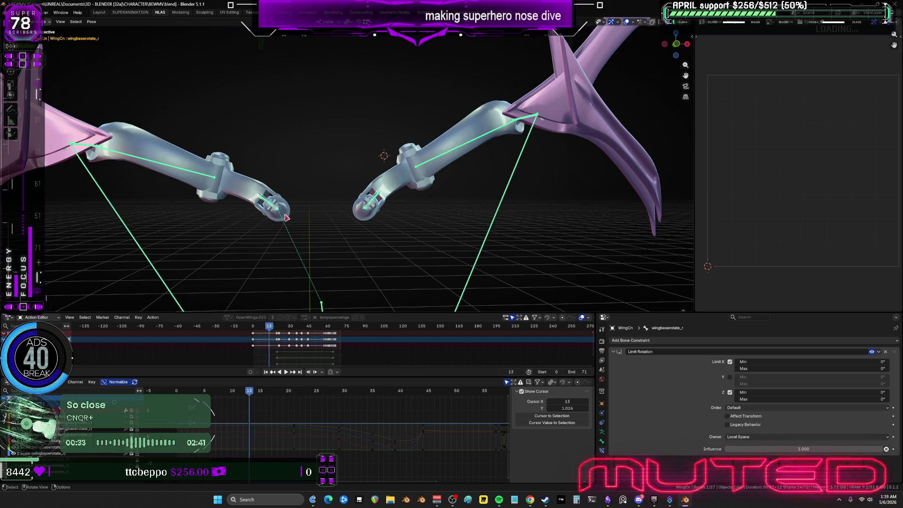
Step: Re-rotate the wing arm bones around frame 13, undoing a first attempt
key("r")
left_click(304, 212)
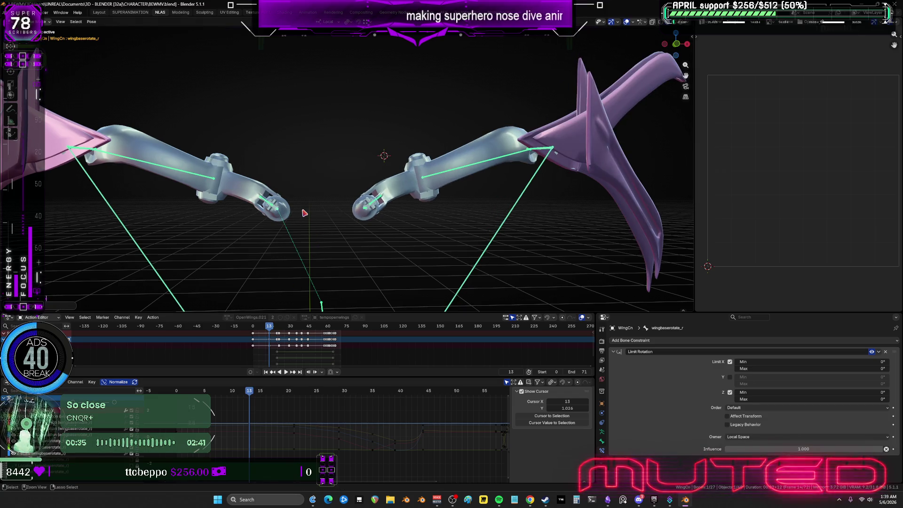
key("ctrl+z")
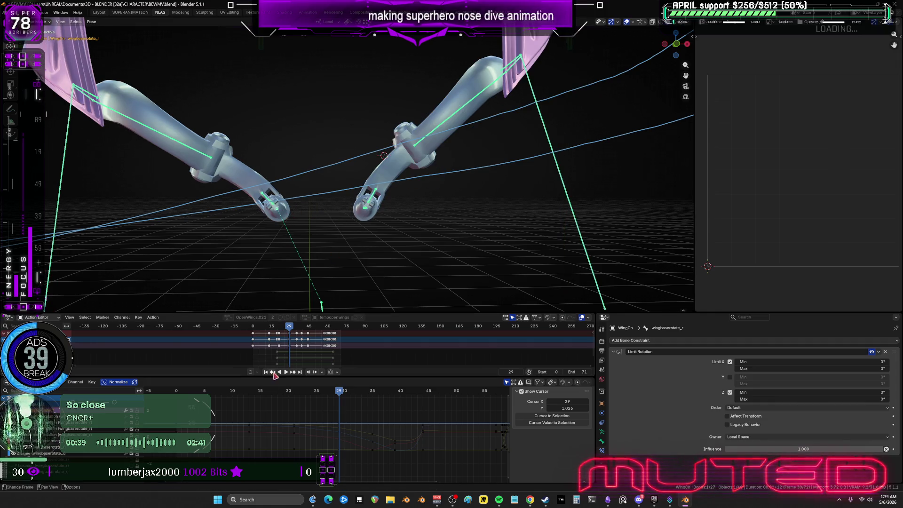
left_click_drag(337, 397, 250, 399)
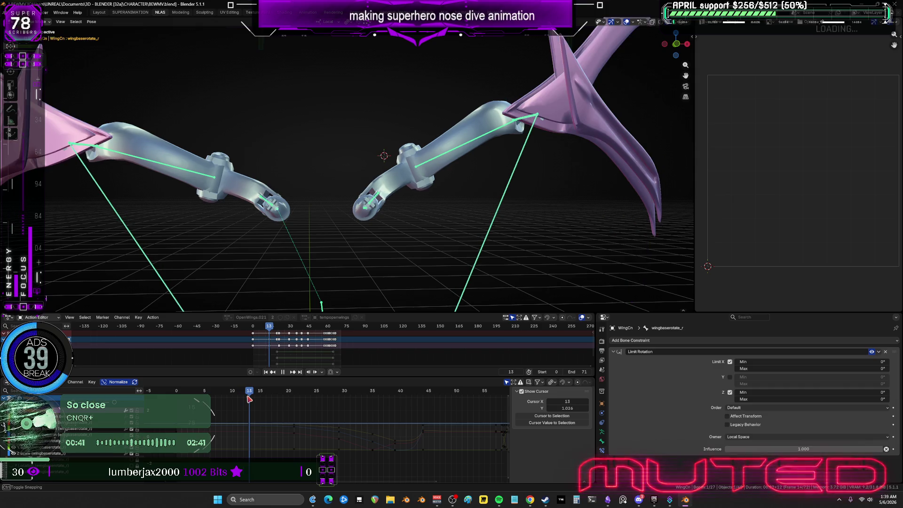
left_click_drag(284, 226, 278, 212)
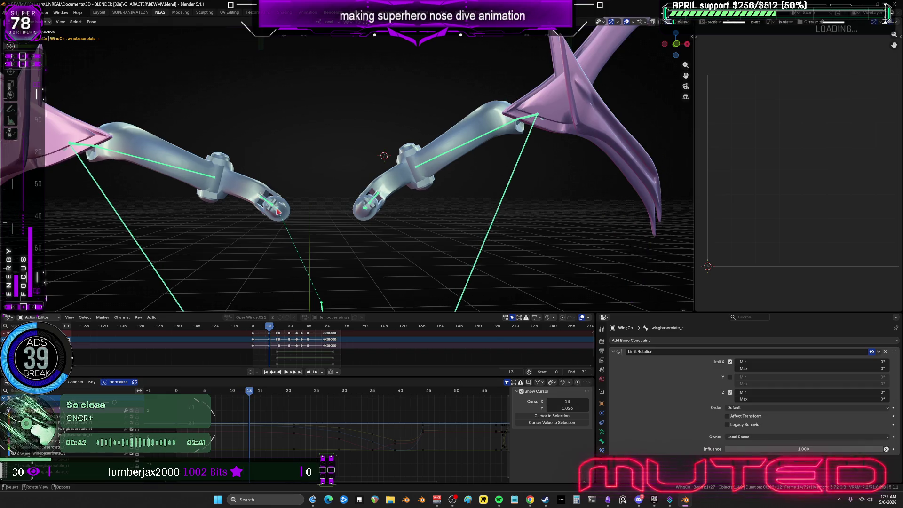
key("r")
left_click(331, 198)
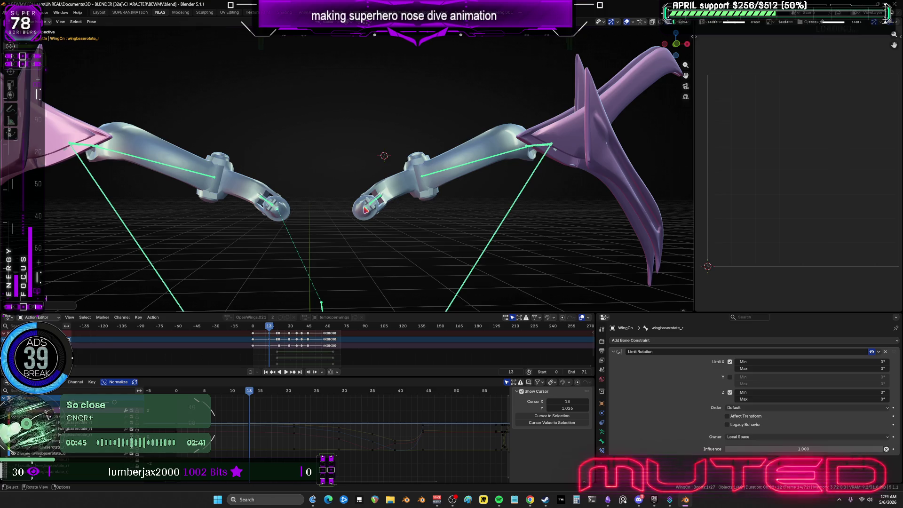
right_click(365, 211)
Step: Select the left wing base bone and scrub through frames 21 and 34 to frame 29
left_click(367, 241)
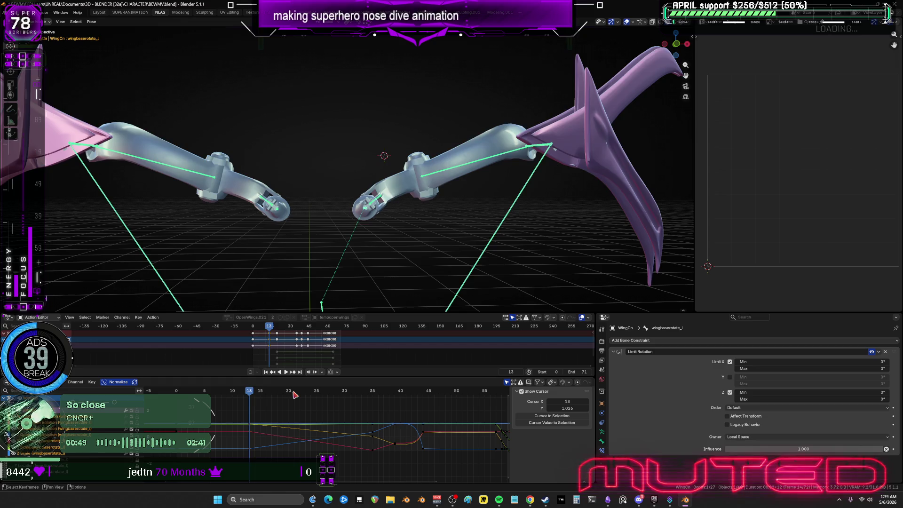
left_click(295, 395)
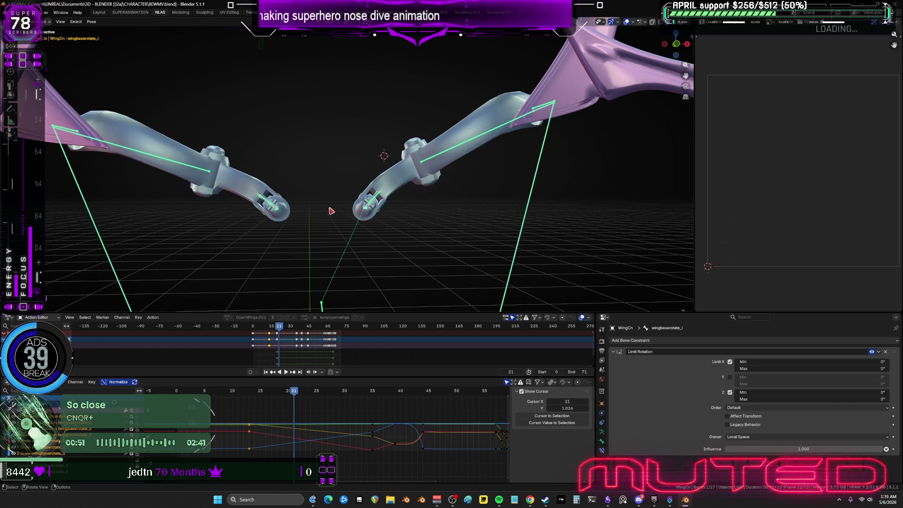
key("ctrl+z")
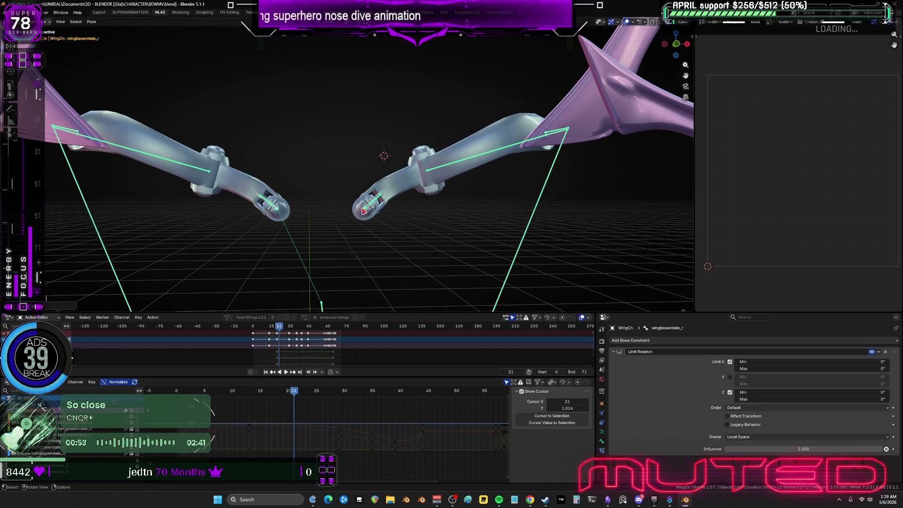
left_click(363, 211)
right_click(345, 230)
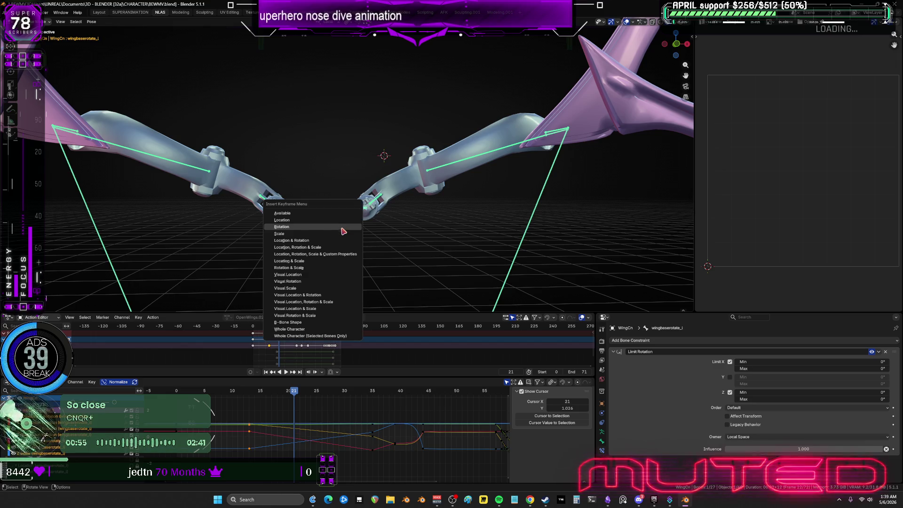
left_click(368, 394)
left_click_drag(368, 395, 341, 399)
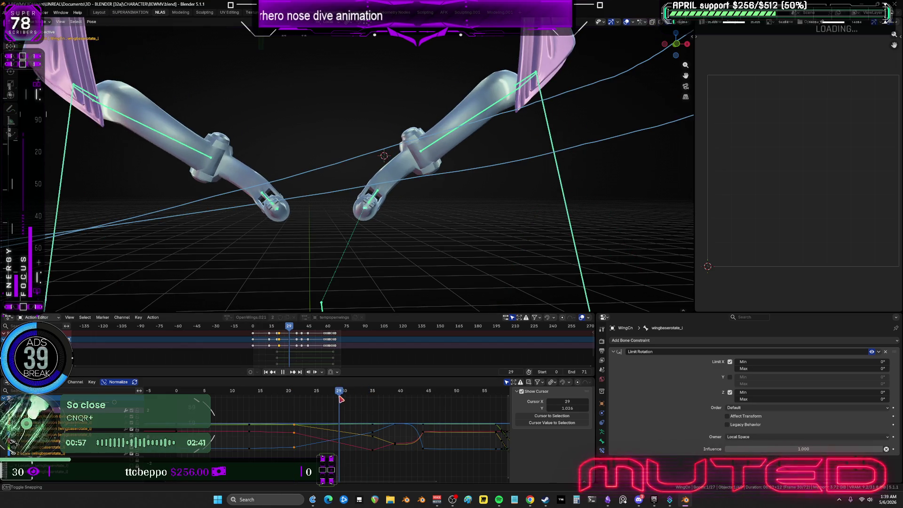
Step: Insert a rotation keyframe for the wing base bones at frame 29, then return to frame 13
key("ctrl+z")
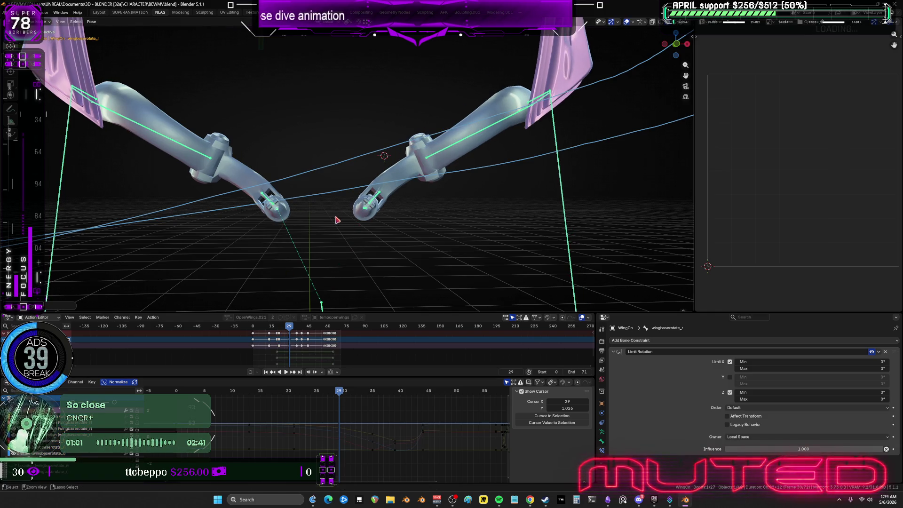
key("r")
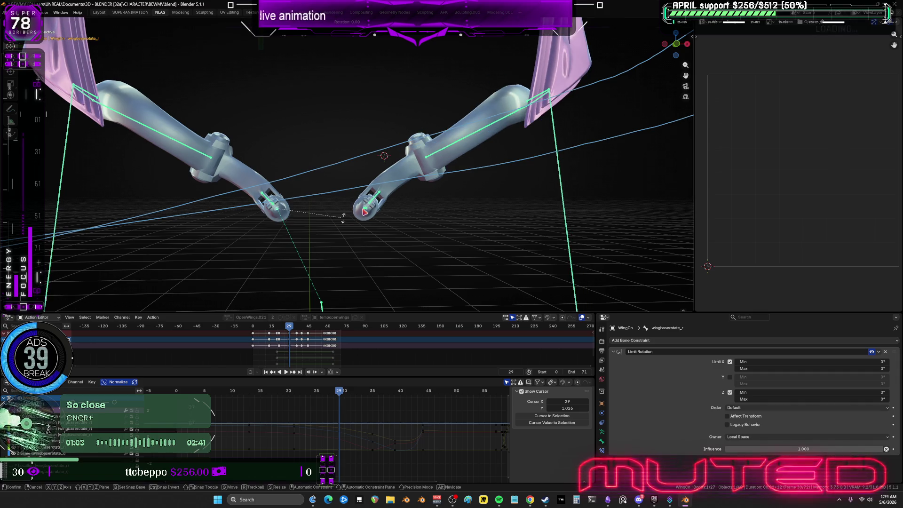
key("Escape")
left_click(363, 210)
key("k")
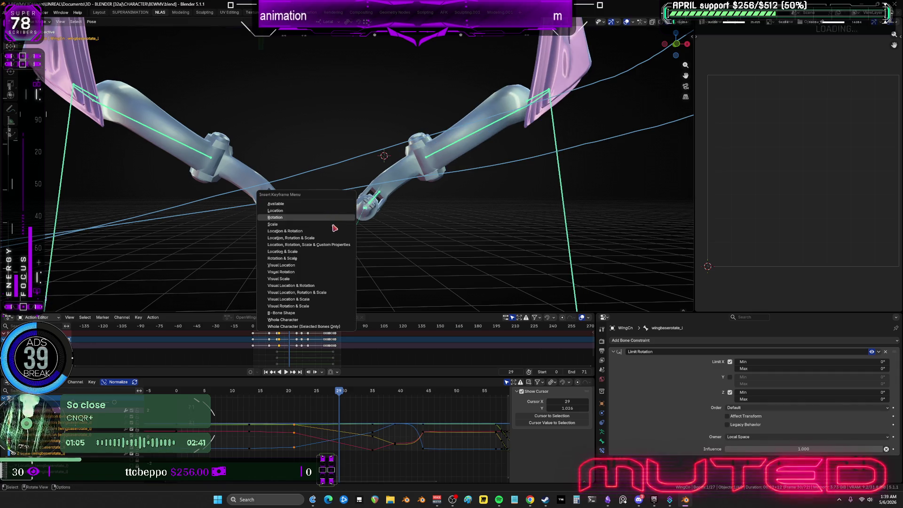
left_click(335, 228)
key("r")
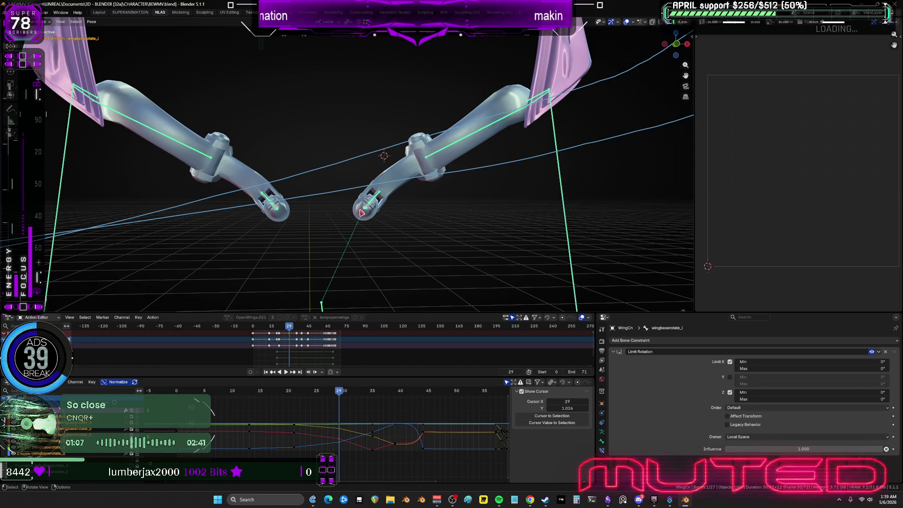
left_click(363, 211, "shift")
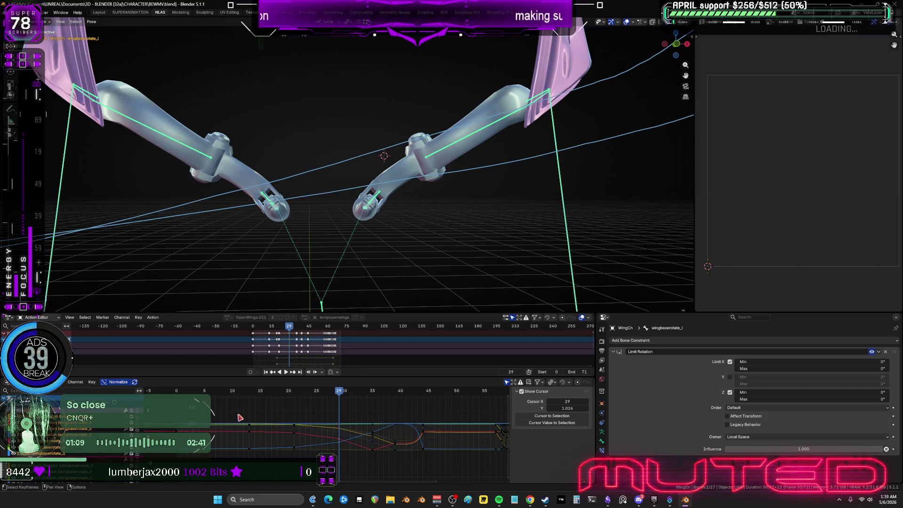
left_click_drag(253, 392, 251, 398)
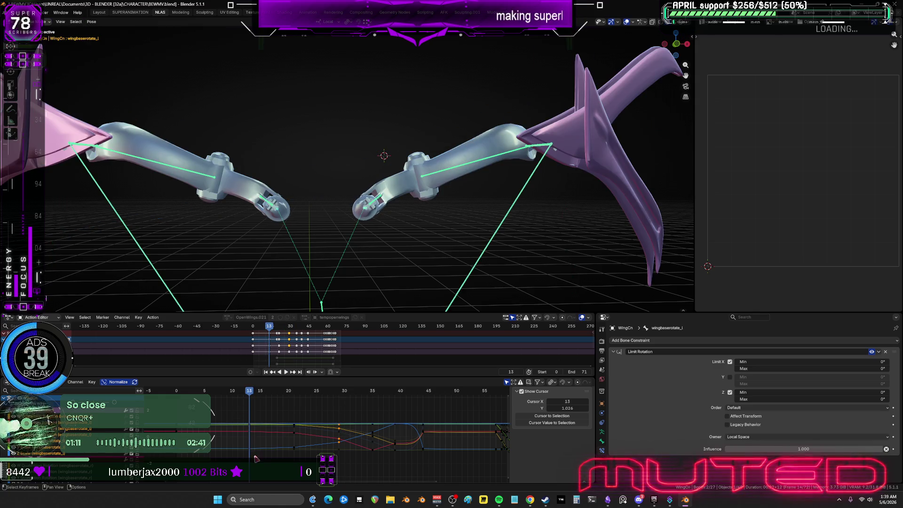
Step: Play the dive back and forth over frames 10–15 and key the rotation at frame 15
left_click(268, 424)
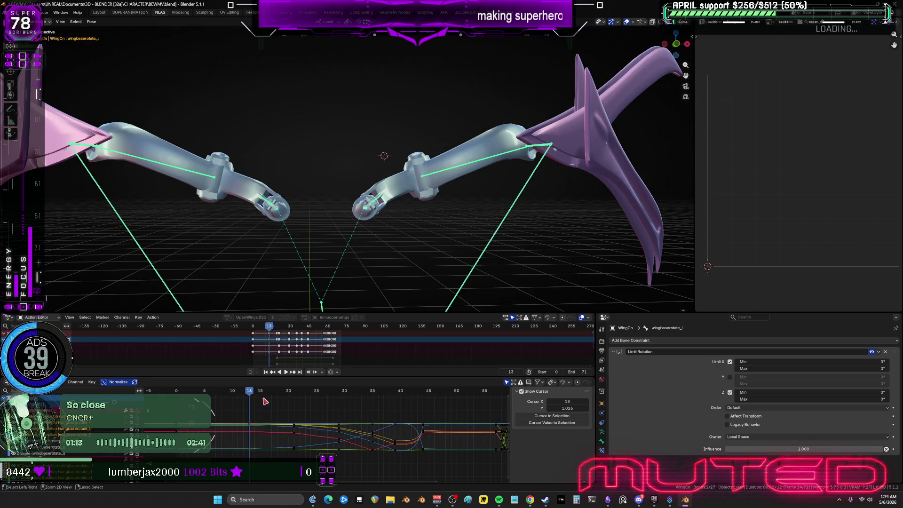
key("ctrl+shift+space")
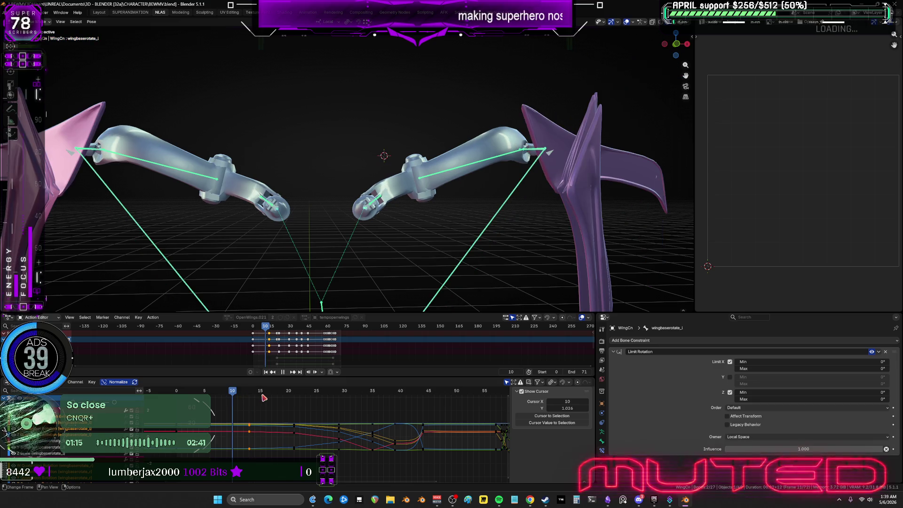
key("space")
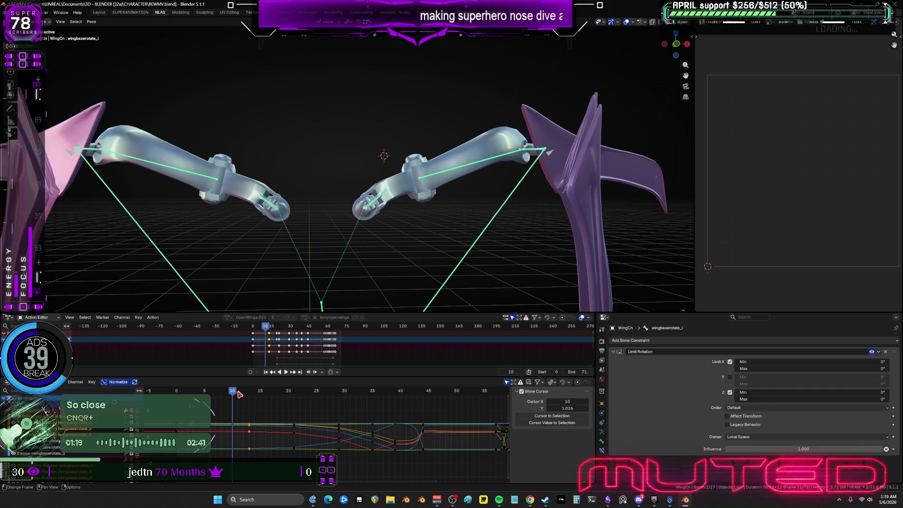
key("space")
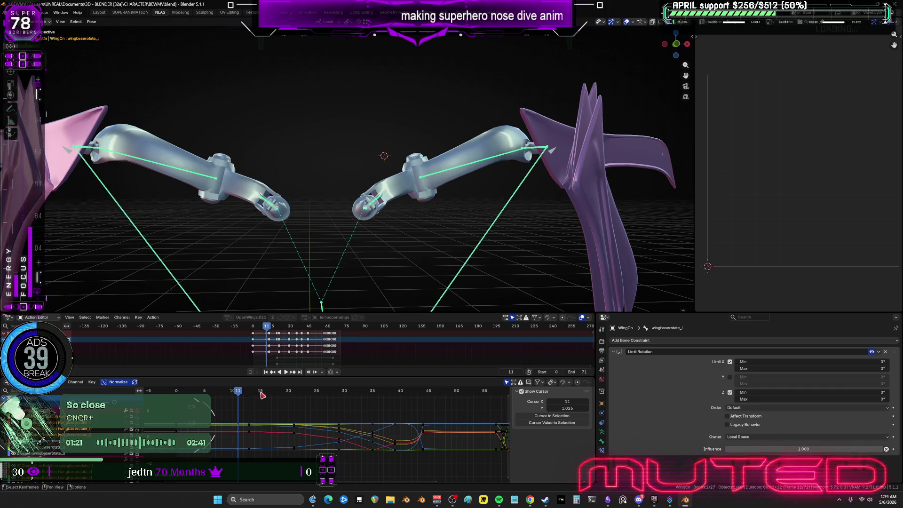
key("space")
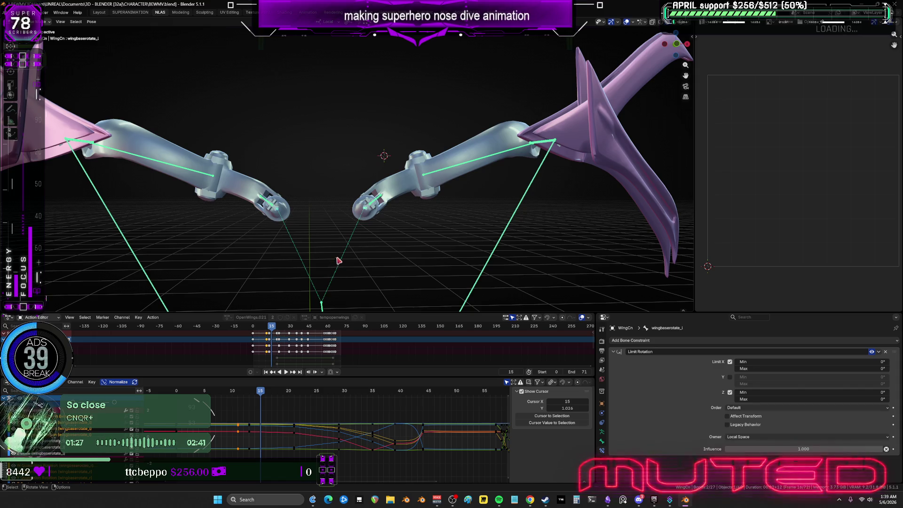
key("k")
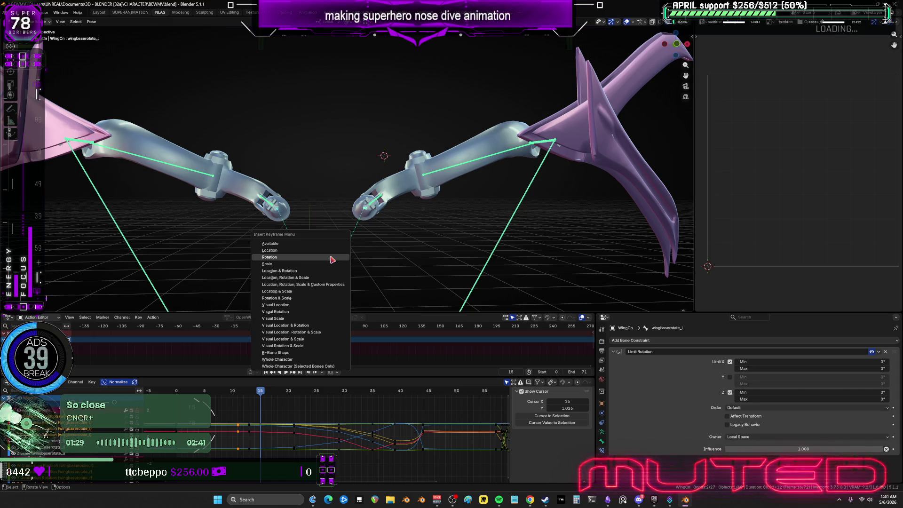
key("Escape")
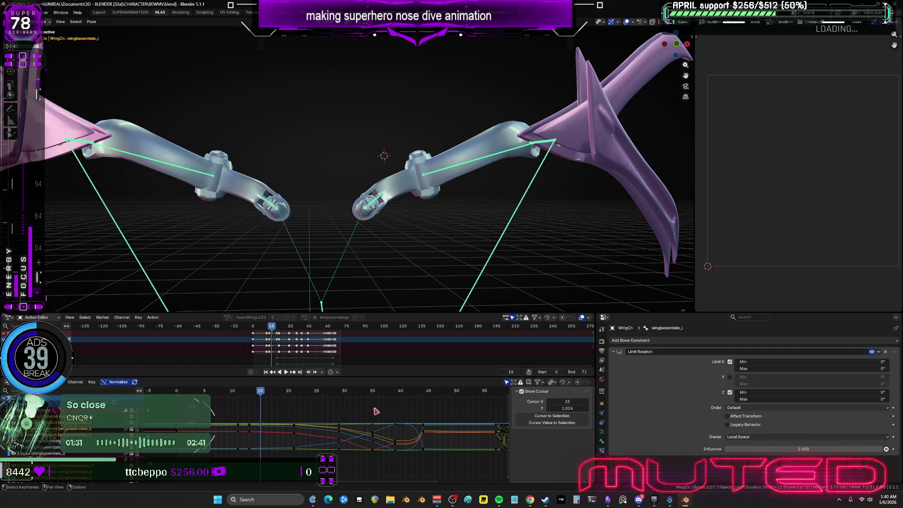
Step: Box-select the keys around frame 21 and key the wing bones' rotation at frame 23
left_click(293, 395)
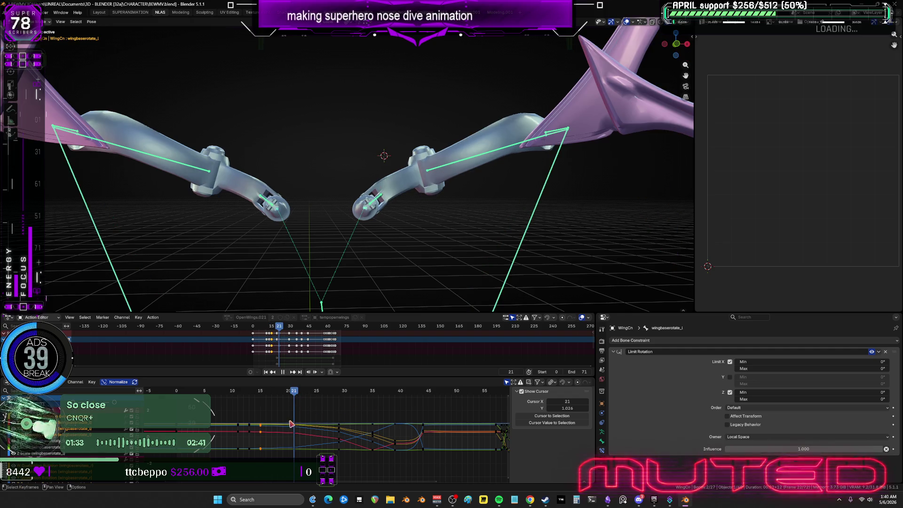
left_click_drag(287, 412, 307, 455)
left_click(282, 396)
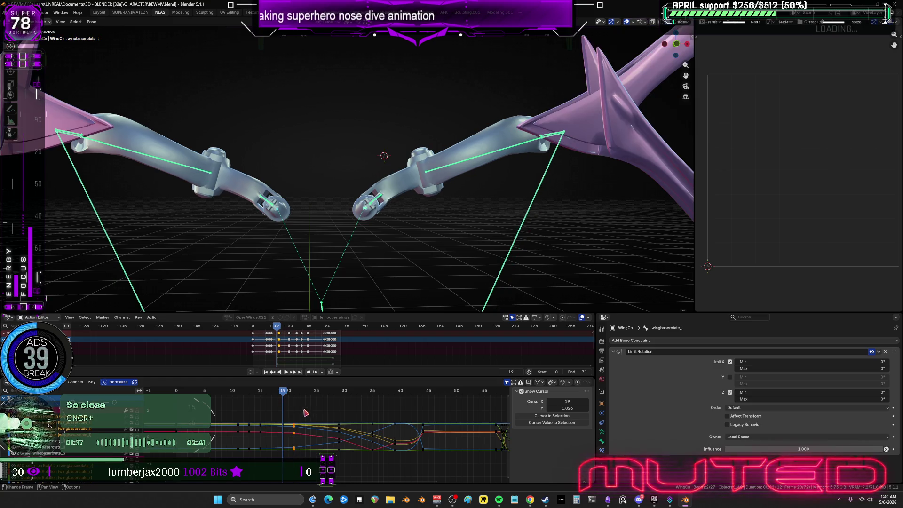
left_click(306, 391)
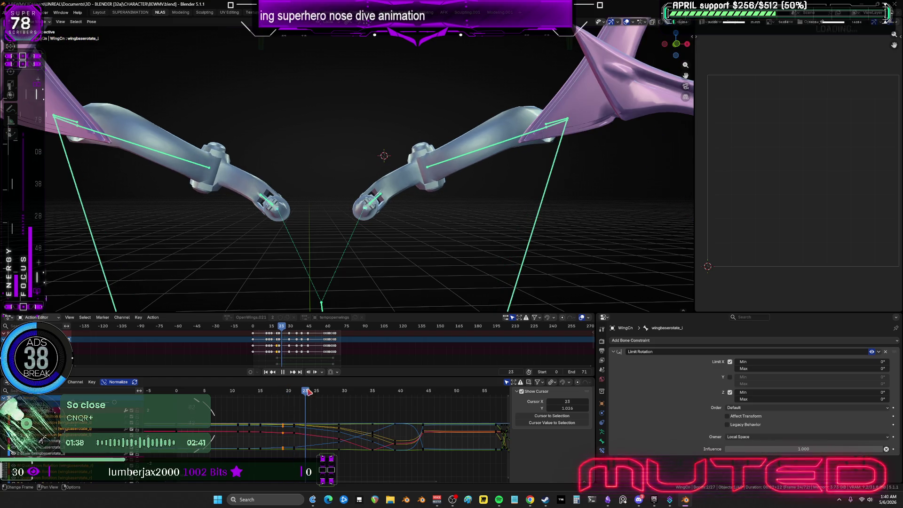
right_click(357, 238)
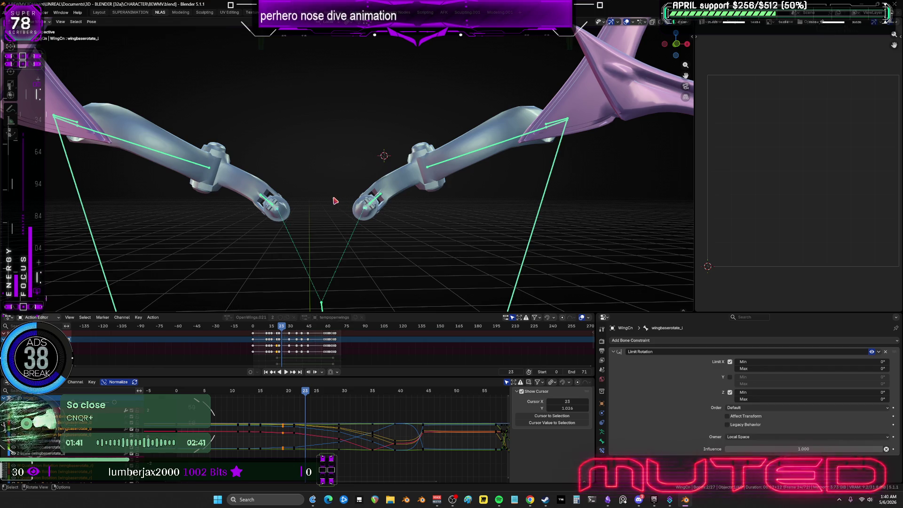
key("k")
key("Escape")
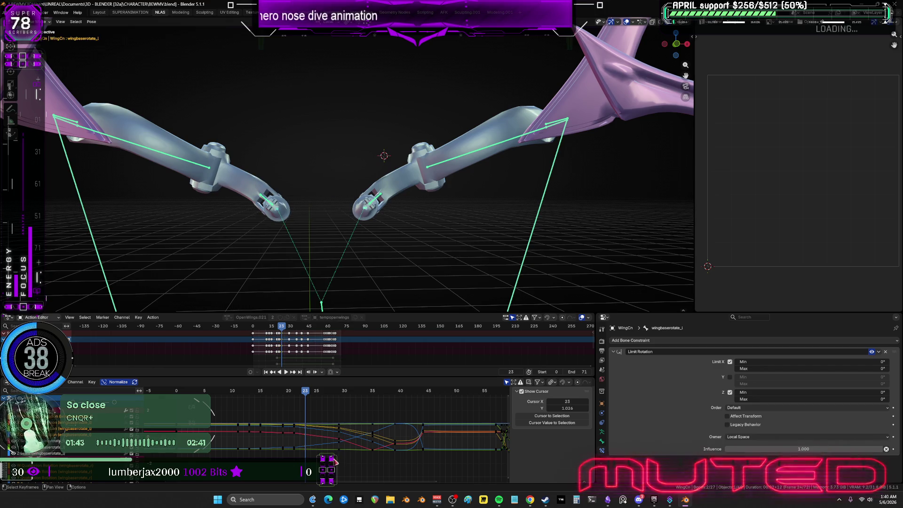
Step: Key the wing base bones' rotation at frame 31, then scrub back to begin a new rotation
left_click(340, 431, "alt")
mouse_move(334, 399)
left_mouse_down()
mouse_move(334, 415)
mouse_move(348, 397)
mouse_move(344, 420)
left_mouse_up()
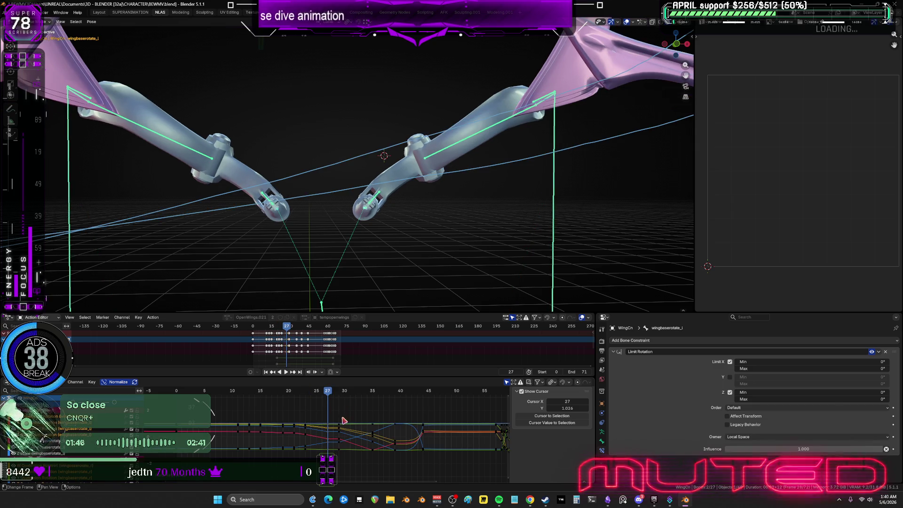
left_click(350, 392)
key("k")
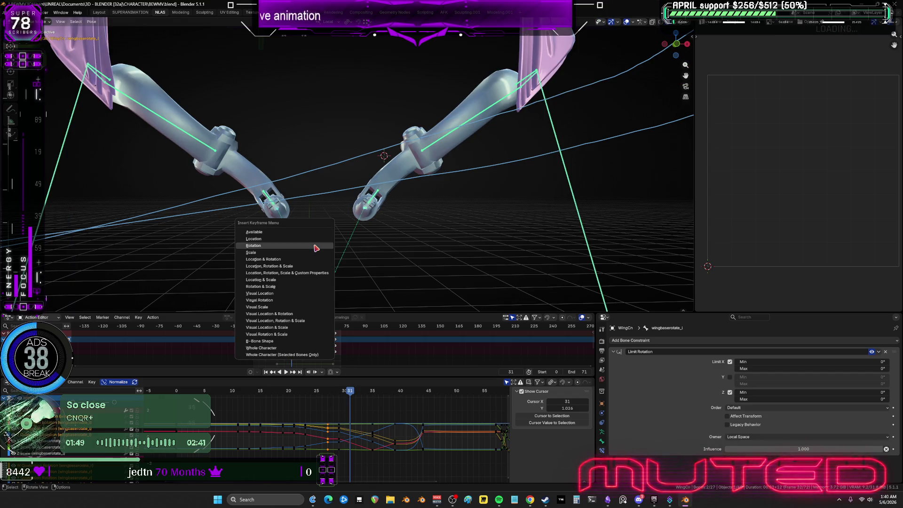
mouse_move(250, 390)
left_mouse_down()
mouse_move(232, 391)
mouse_move(276, 390)
mouse_move(251, 385)
left_mouse_up()
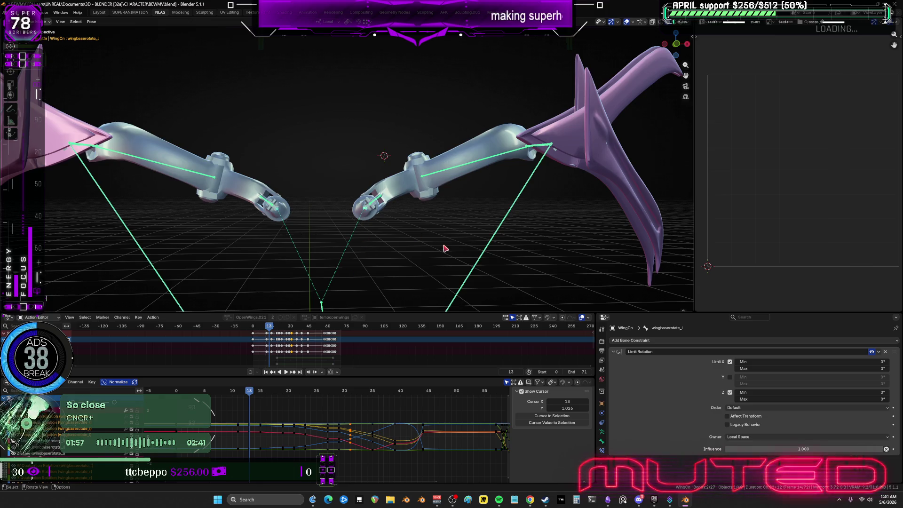
key("r")
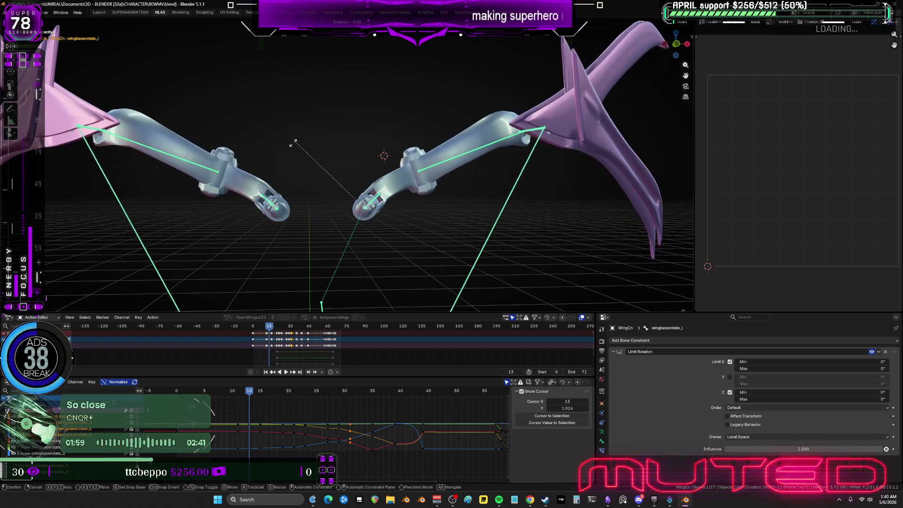
Step: Reselect both wingbaserotate bones and key their rotation at frame 13
left_click(279, 187)
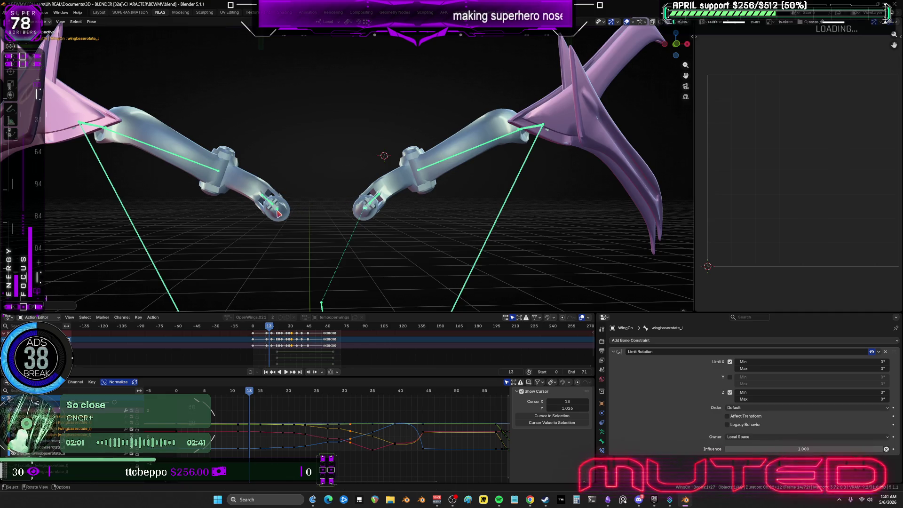
left_click(287, 211)
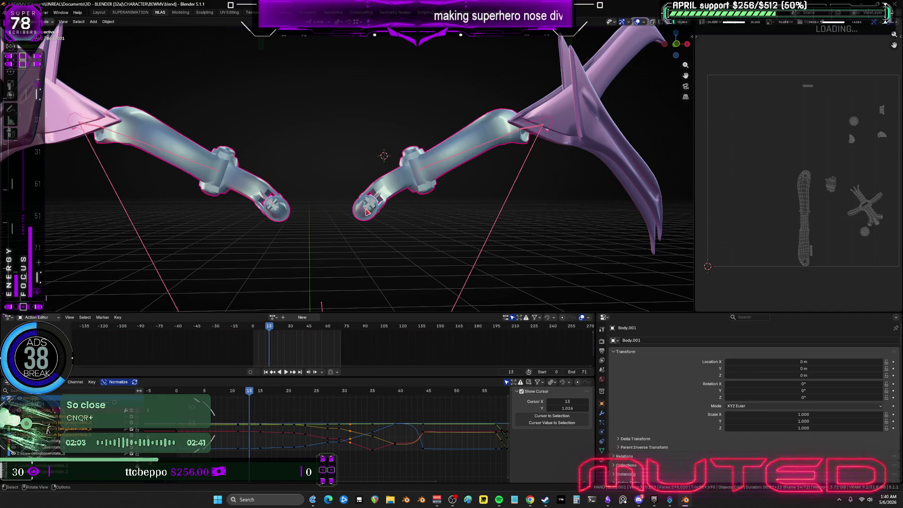
left_click(367, 213)
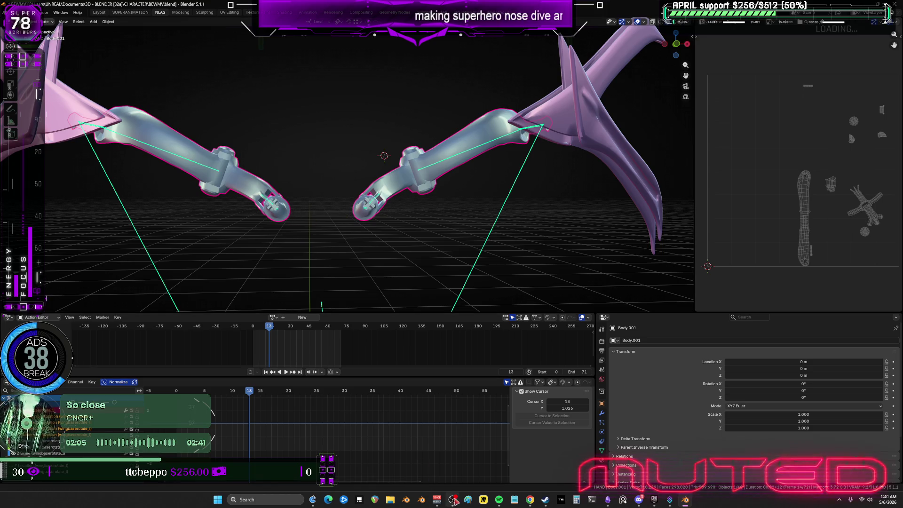
mouse_move(502, 503)
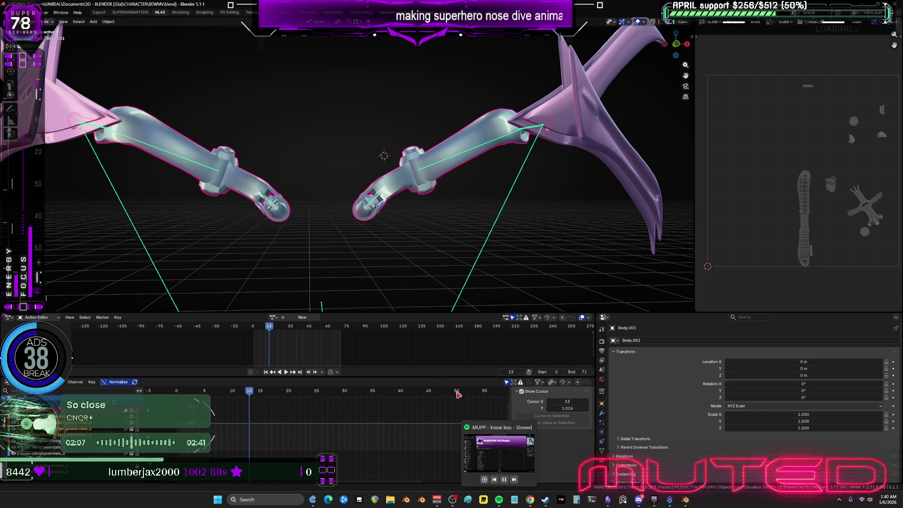
left_click(283, 215)
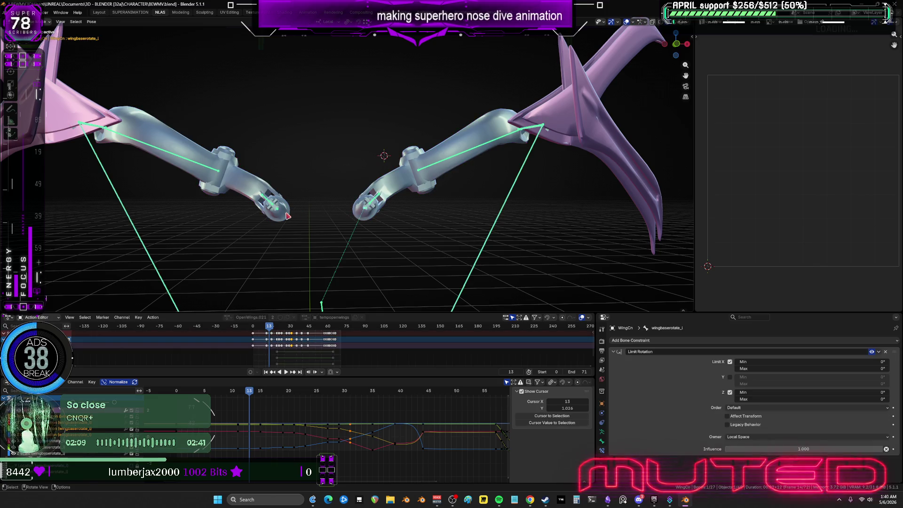
key("ctrl+shift+m")
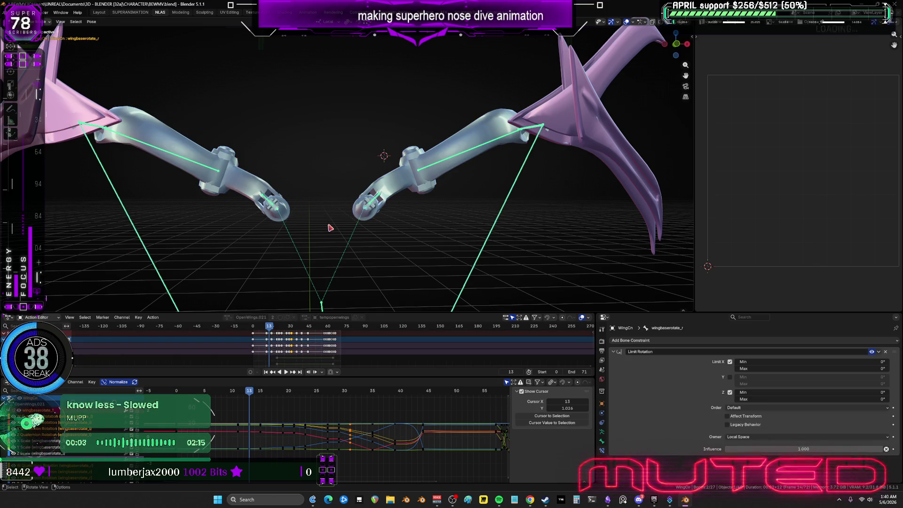
key("k")
left_click(329, 225)
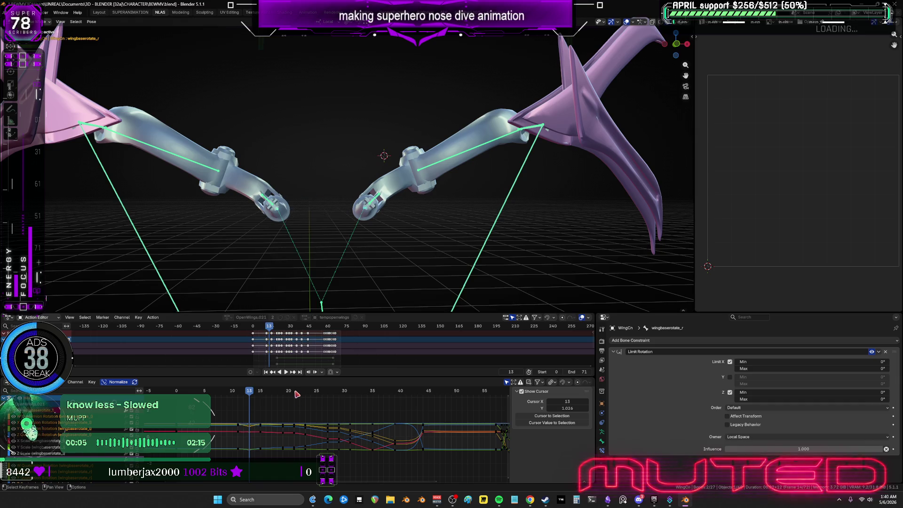
Step: Play to frame 21 and key both wing bones' rotation there
key("space")
key("space")
key("ctrl+Tab")
left_click(368, 213)
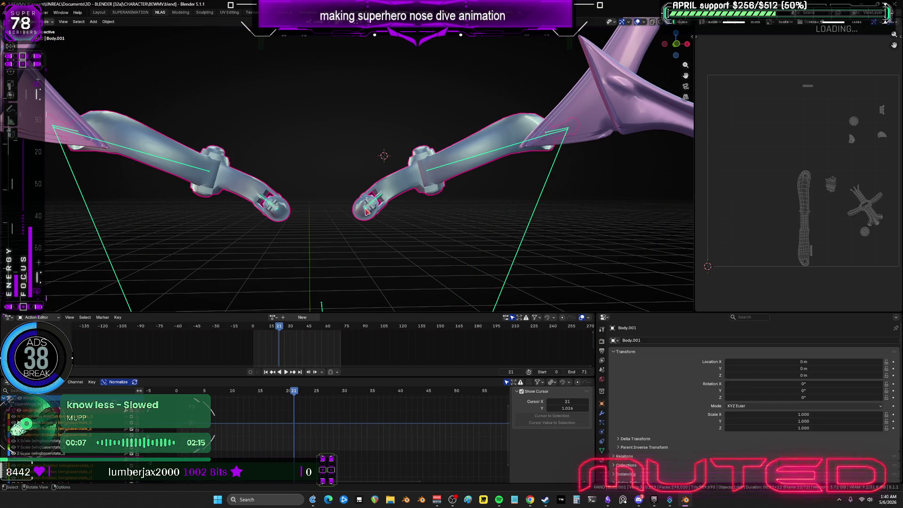
key("ctrl+z")
key("ctrl+z")
key("r")
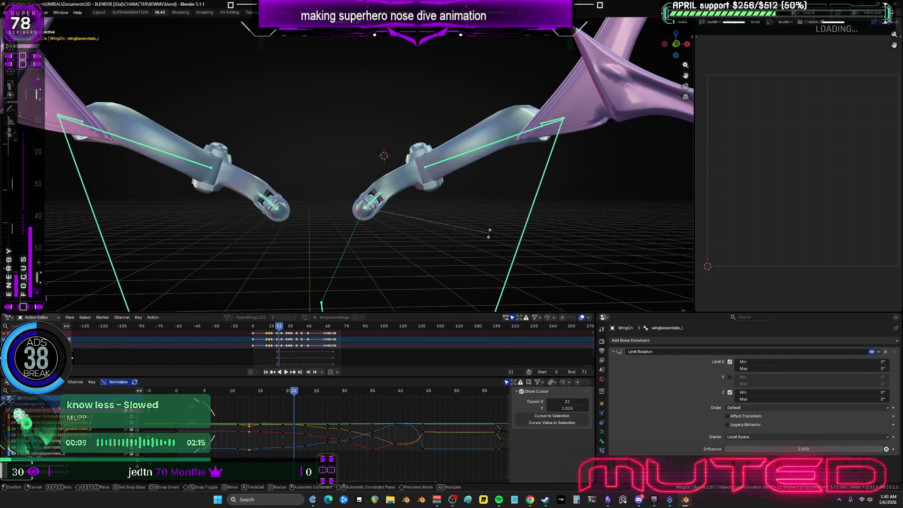
right_click(489, 221)
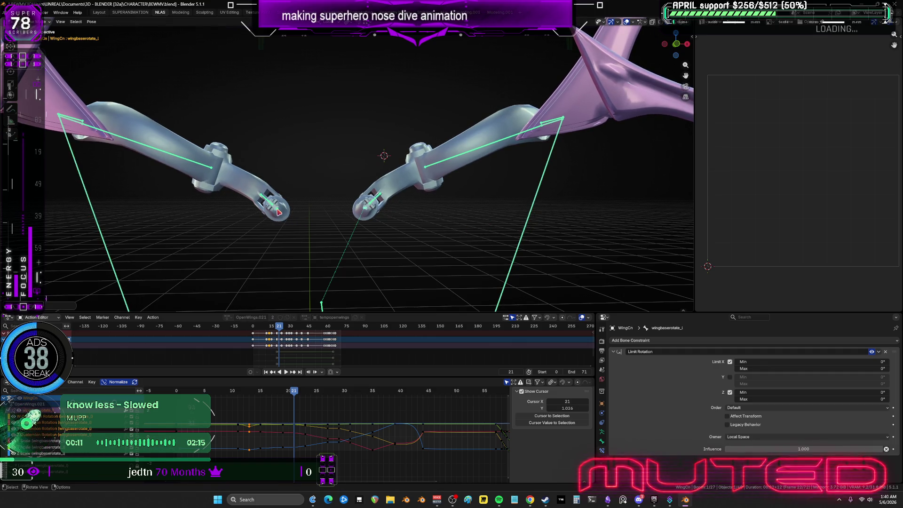
left_click(364, 219, "shift")
key("i")
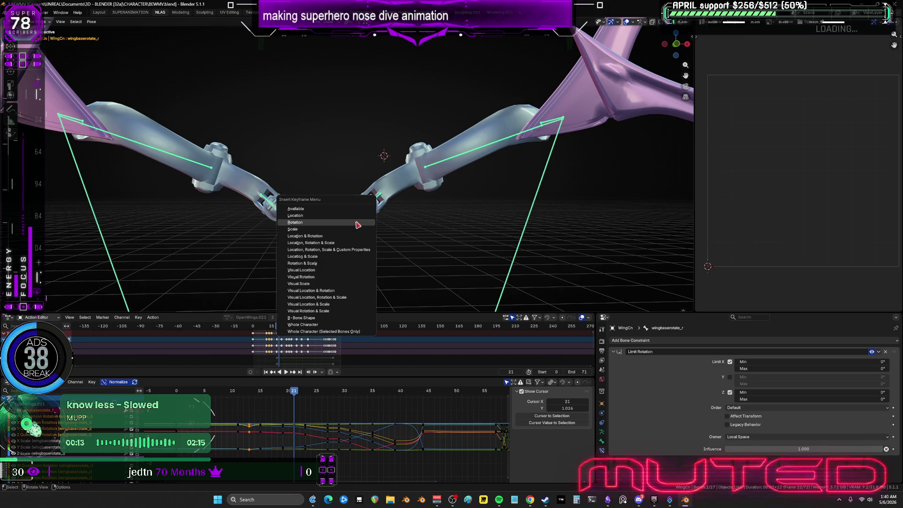
key("Escape")
Step: At frame 29, rotate both wings into a lowered pose and keyframe it
left_click(339, 391)
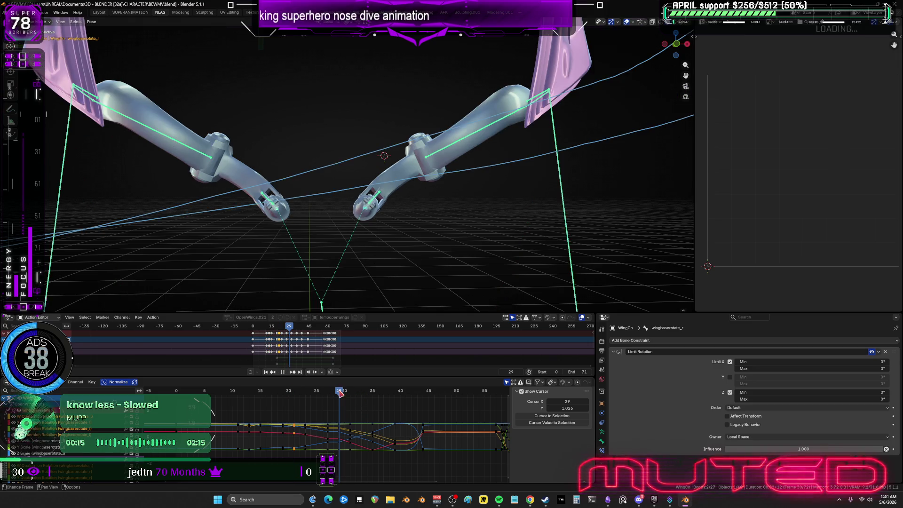
key("r")
left_click(463, 218)
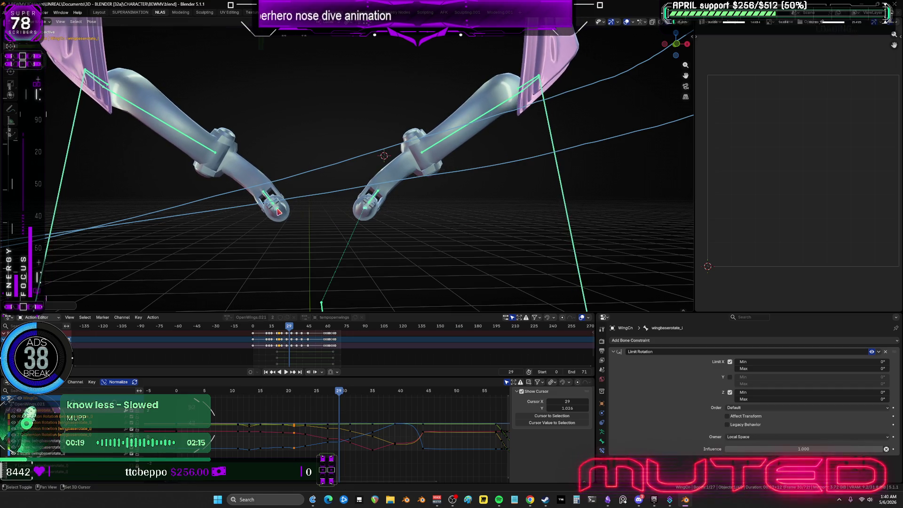
key("ctrl+shift+m")
key("k")
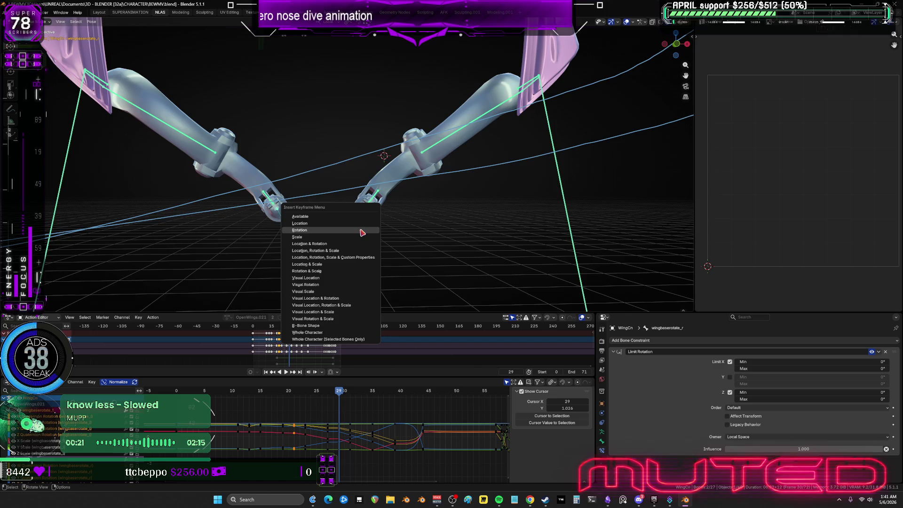
mouse_move(341, 391)
left_mouse_down()
mouse_move(247, 401)
mouse_move(346, 395)
left_mouse_up()
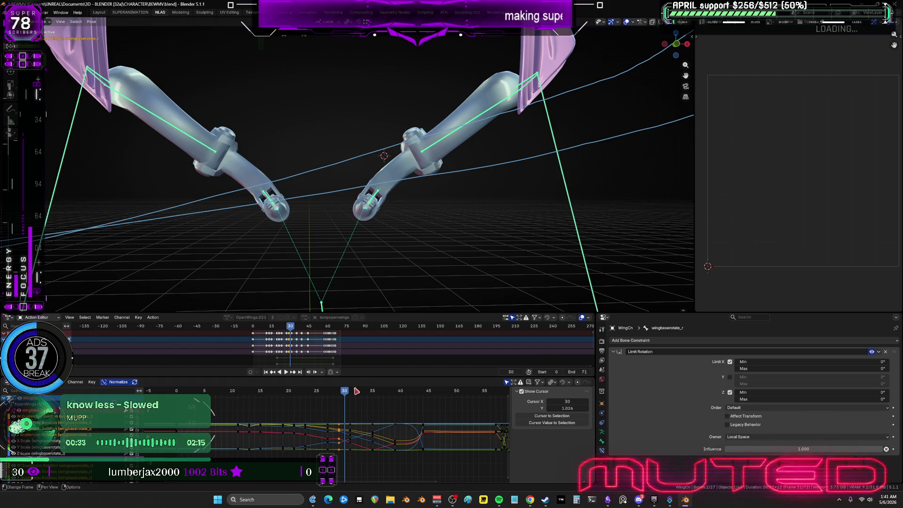
Step: Scrub the animation from frame 30 back to the start of the dive and select the frame-12 keys
mouse_move(498, 500)
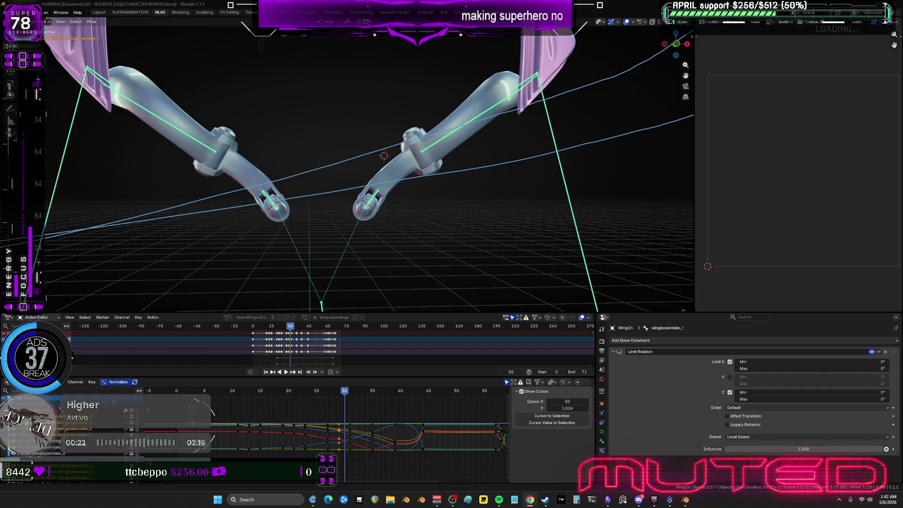
mouse_move(341, 394)
left_mouse_down()
mouse_move(235, 411)
mouse_move(206, 399)
mouse_move(248, 400)
mouse_move(252, 463)
left_mouse_up()
middle_click_drag(264, 459, 384, 432, "ctrl")
Step: Set the selected frame-12 wing keys to Quadratic interpolation
right_click(335, 413)
mouse_move(336, 413)
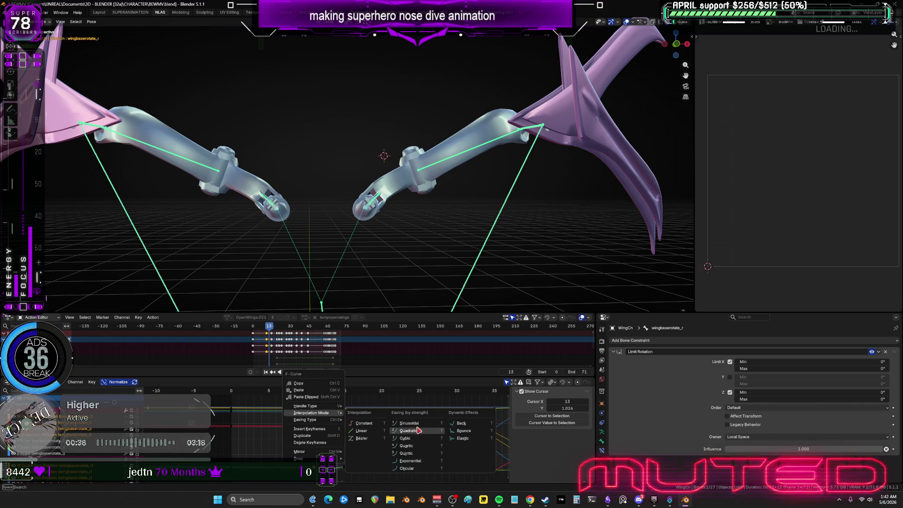
left_click(461, 430)
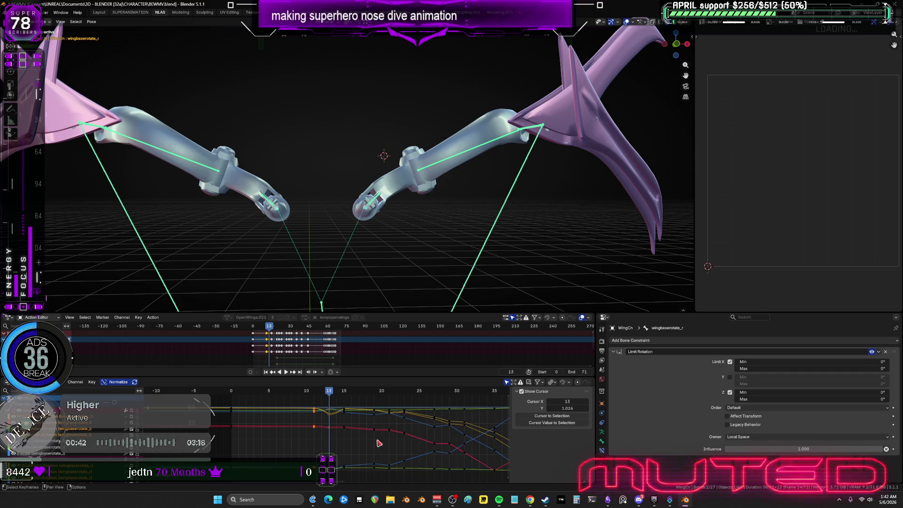
Step: Apply Back overshoot interpolation to two later groups of wing rotation keys
left_click_drag(370, 404, 395, 475)
right_click(391, 415)
mouse_move(391, 413)
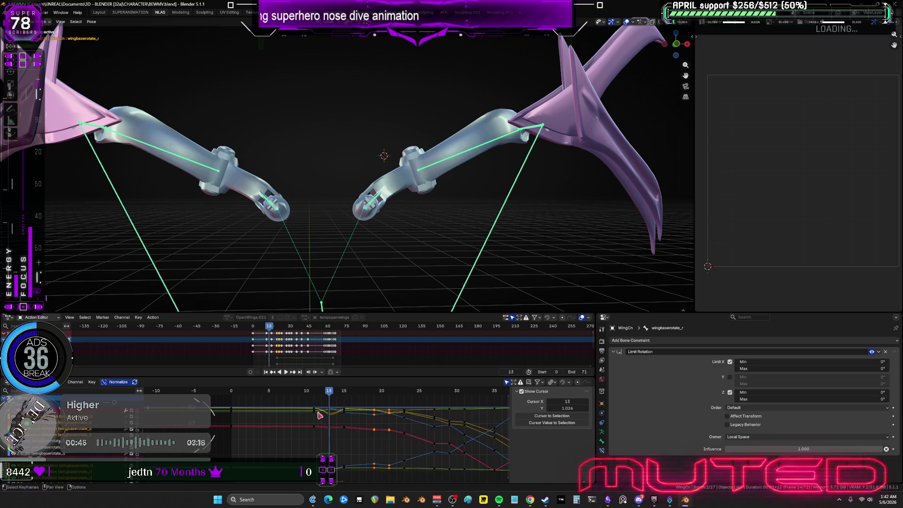
mouse_move(307, 402)
left_mouse_down()
mouse_move(353, 479)
mouse_move(338, 481)
left_mouse_up()
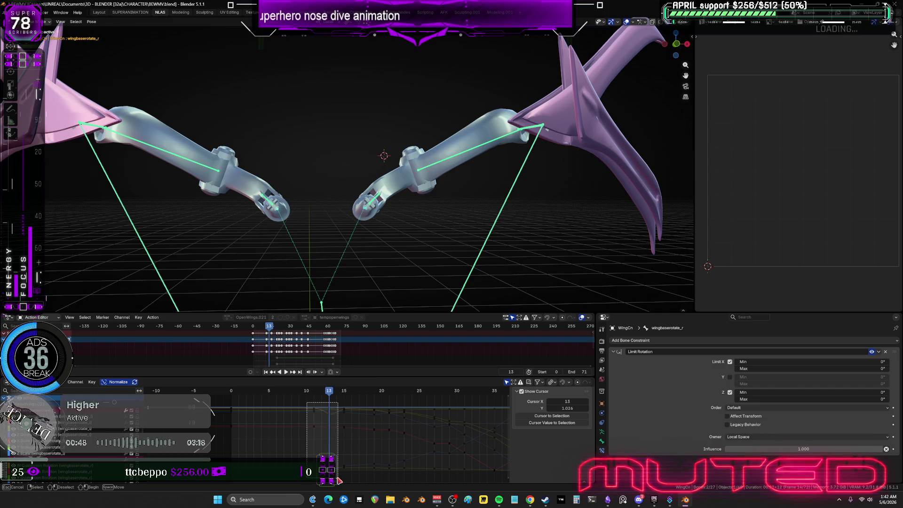
right_click(333, 416)
mouse_move(332, 413)
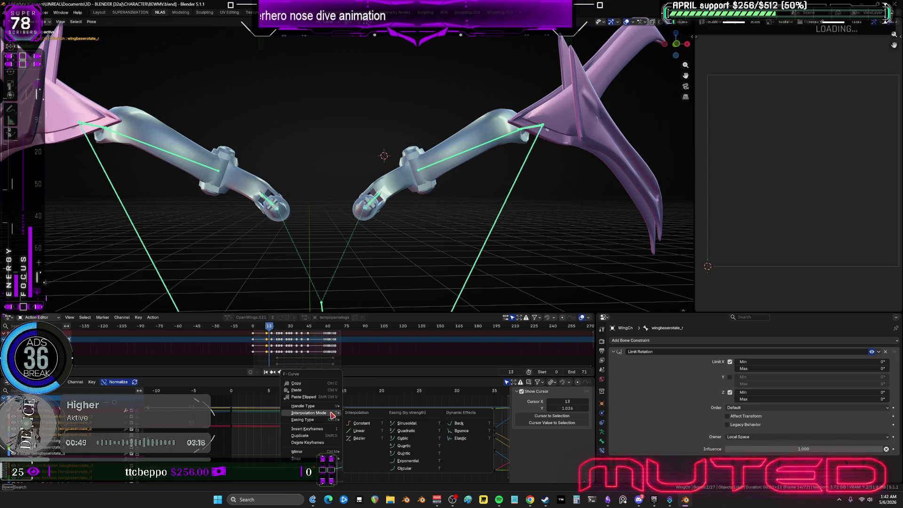
left_click(459, 423)
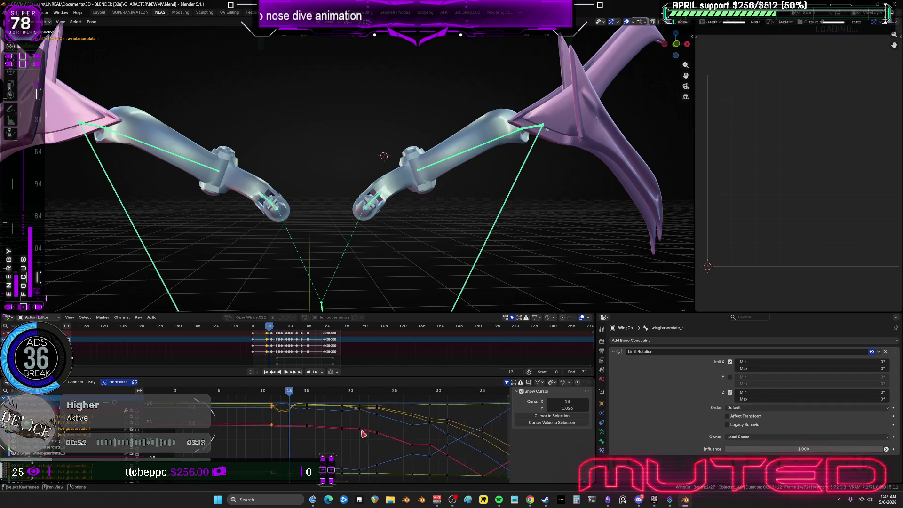
left_click_drag(336, 401, 365, 482)
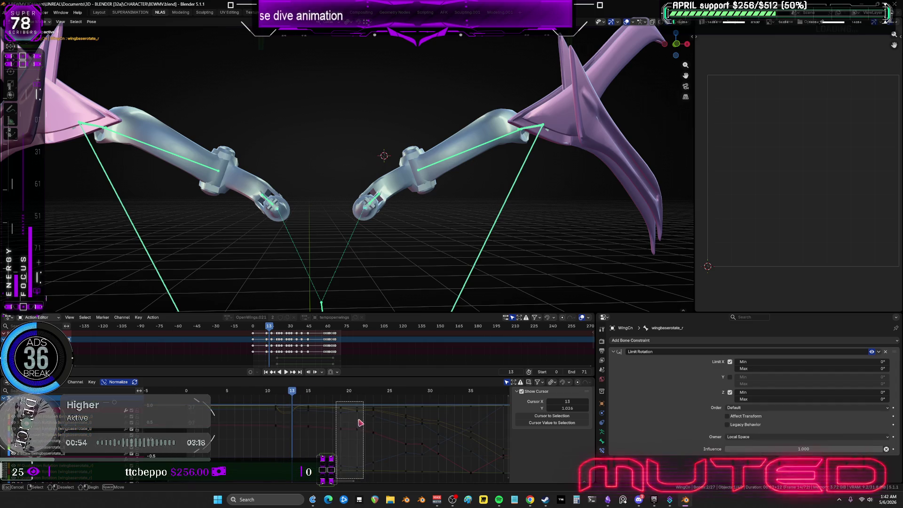
left_click_drag(361, 423, 363, 476)
right_click(337, 412)
mouse_move(337, 412)
left_click(491, 425)
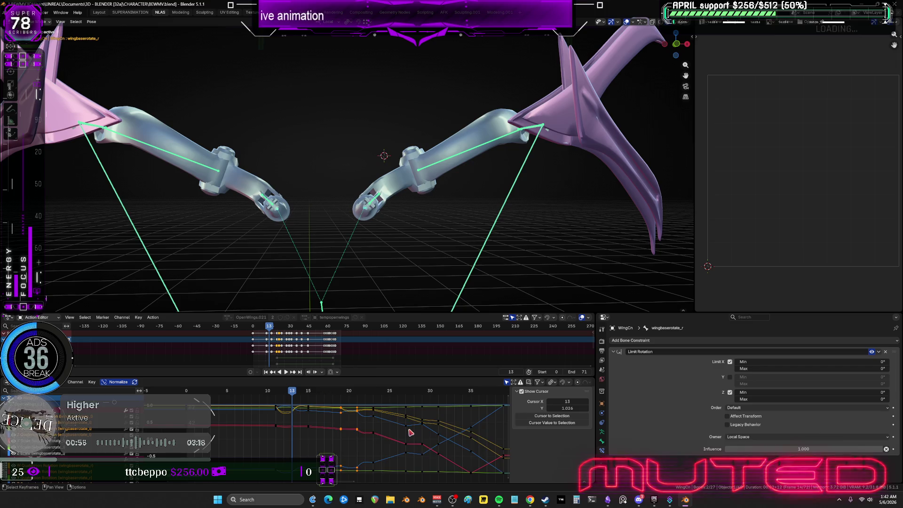
Step: Change the easing of the keys further along the curves, then return to frame 4
left_click_drag(399, 403, 433, 481)
right_click(426, 426)
mouse_move(427, 425)
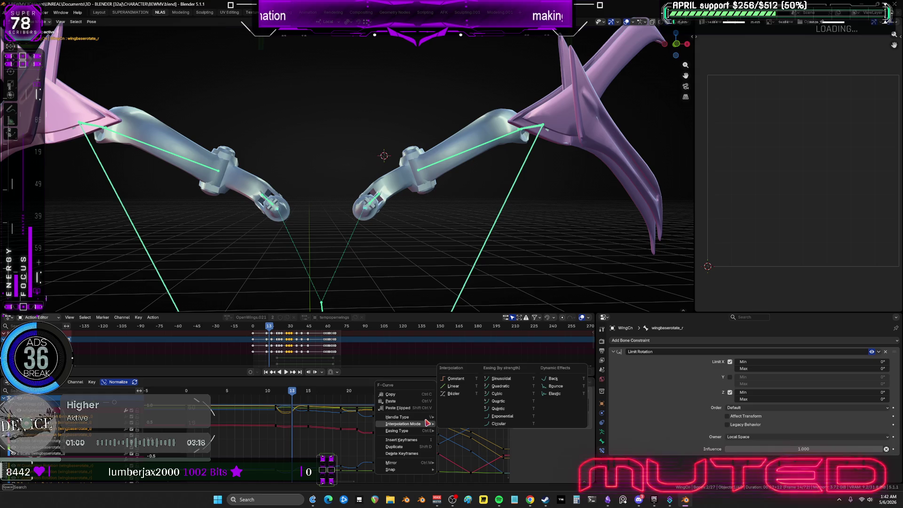
left_click(558, 385)
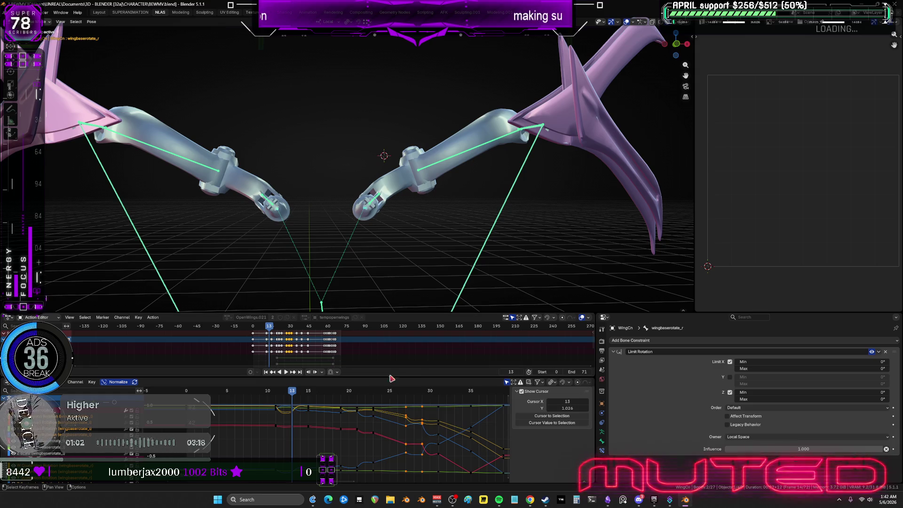
left_click_drag(292, 393, 217, 396)
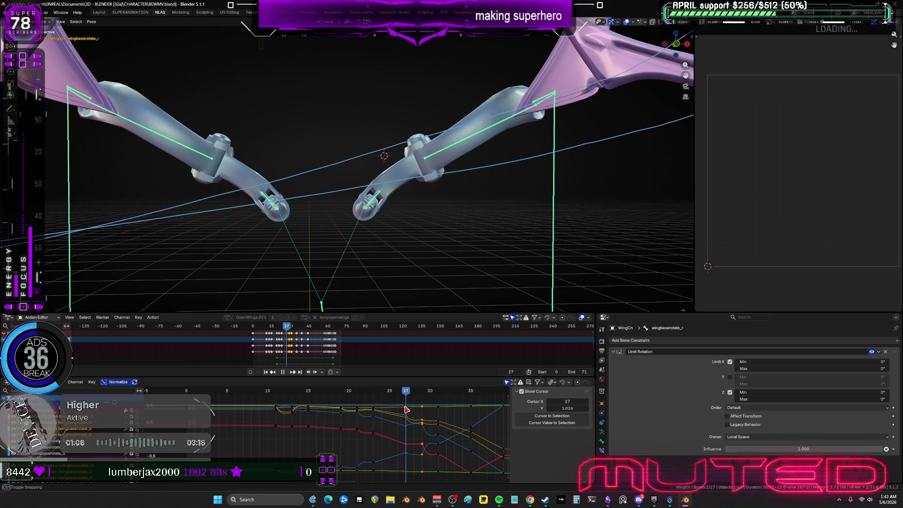
Step: Stop playback and move the frame-10 keys one frame earlier
key("space")
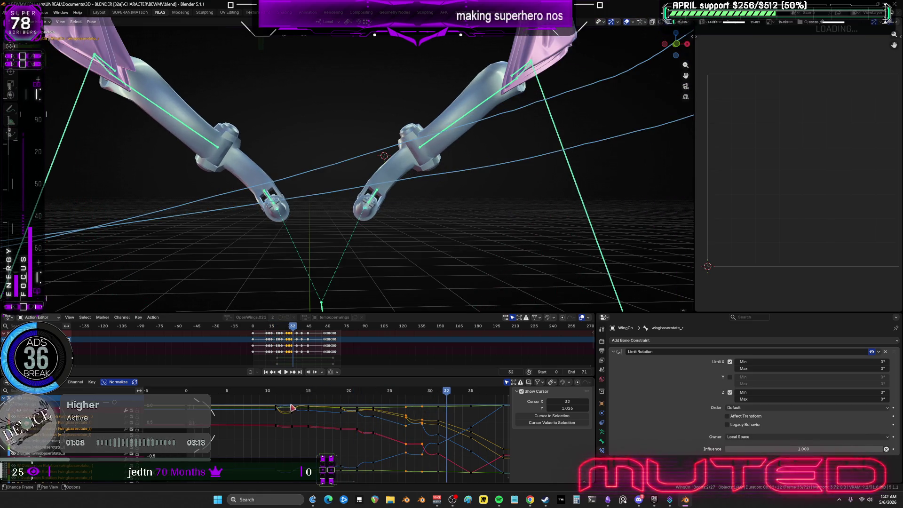
mouse_move(269, 401)
left_mouse_down()
mouse_move(283, 474)
mouse_move(285, 459)
left_mouse_up()
type("g-1")
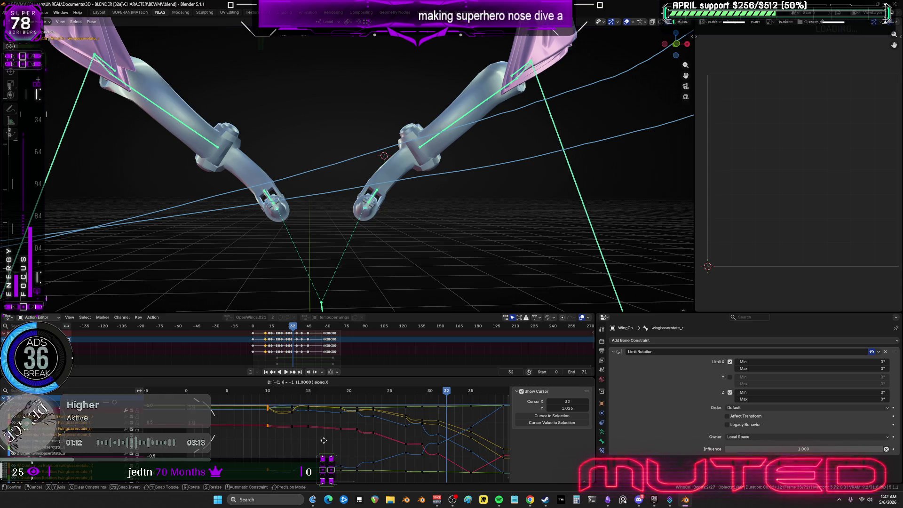
key("Return")
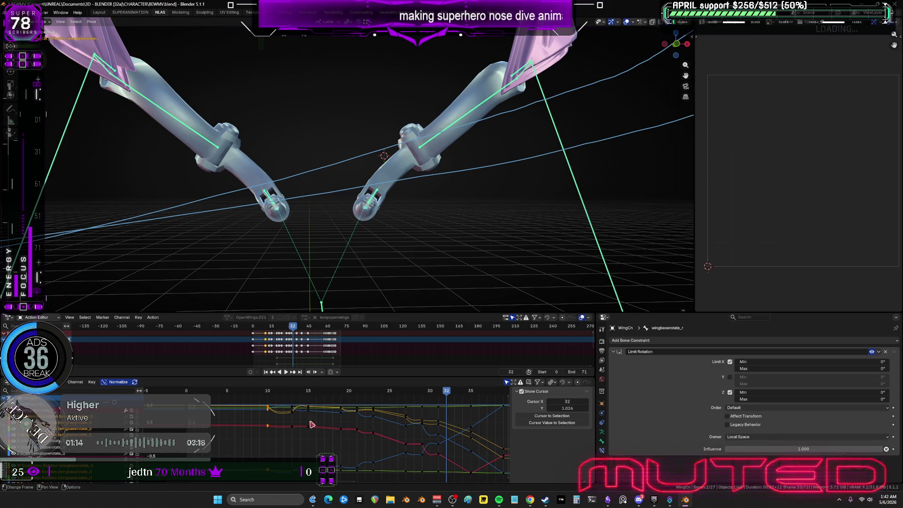
Step: Move the keys around frame 25 one frame later, keeping the frame-15 keys
left_click_drag(295, 401, 323, 461)
key("x")
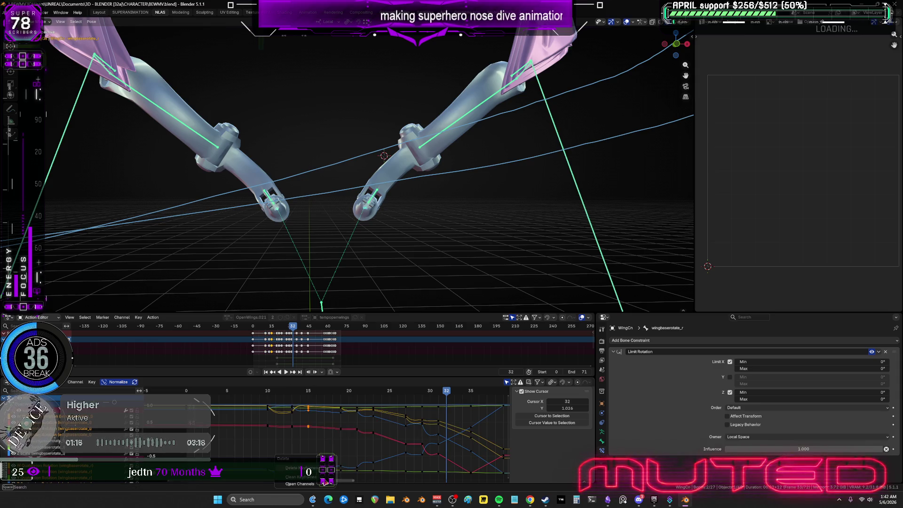
left_click(324, 482)
key("ctrl+z")
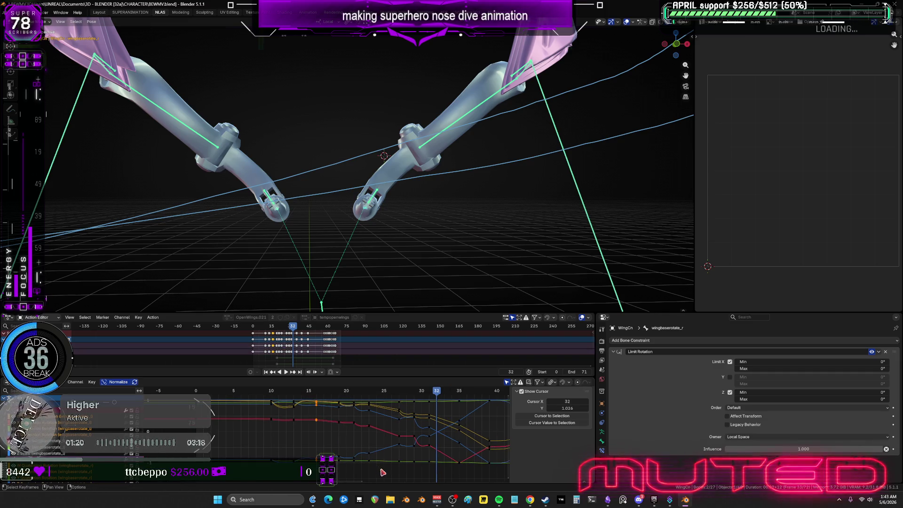
left_click_drag(381, 468, 365, 402)
key("g")
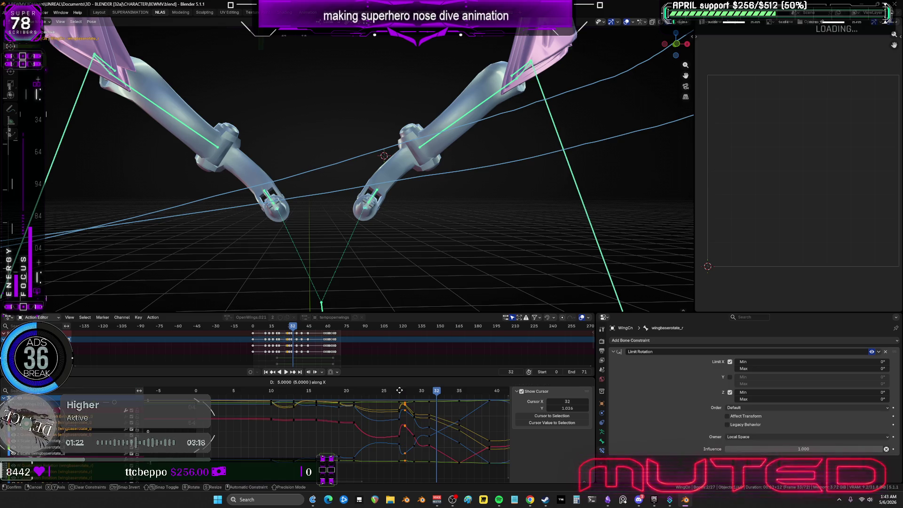
key("x")
key("Return")
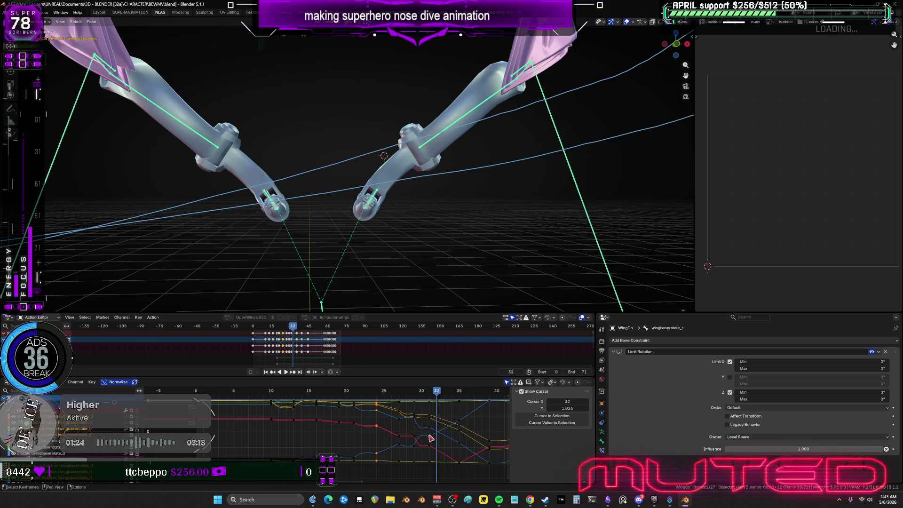
Step: Shift a single curve key one frame later, play back, and stop on frame 29
left_click(430, 437)
key("g")
key("x")
key("1")
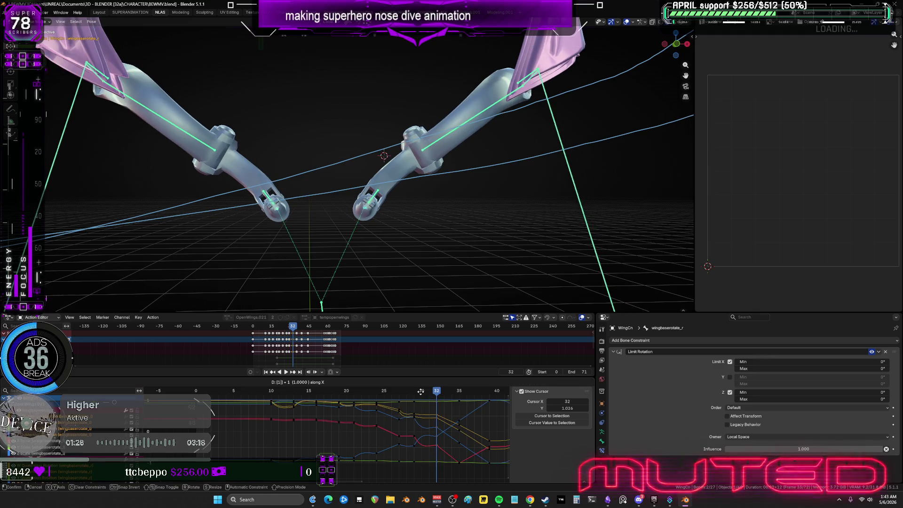
key("Return")
key("space")
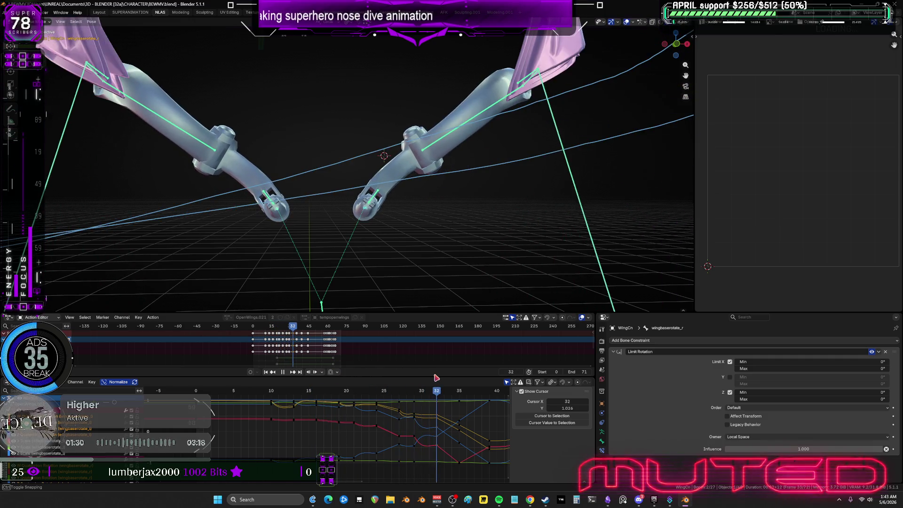
key("space")
left_click(415, 390)
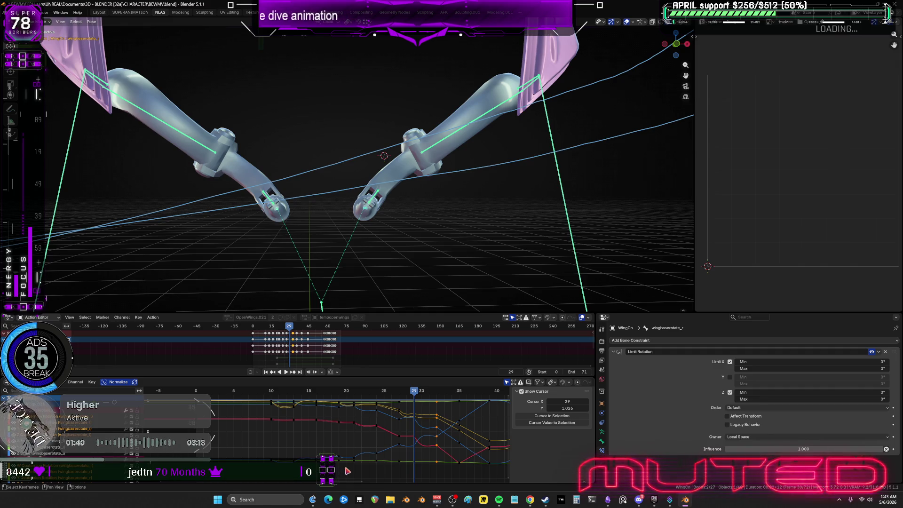
Step: Slide two columns of rotation keys about a frame earlier, then replay and check frame 30
left_click_drag(348, 471, 332, 398)
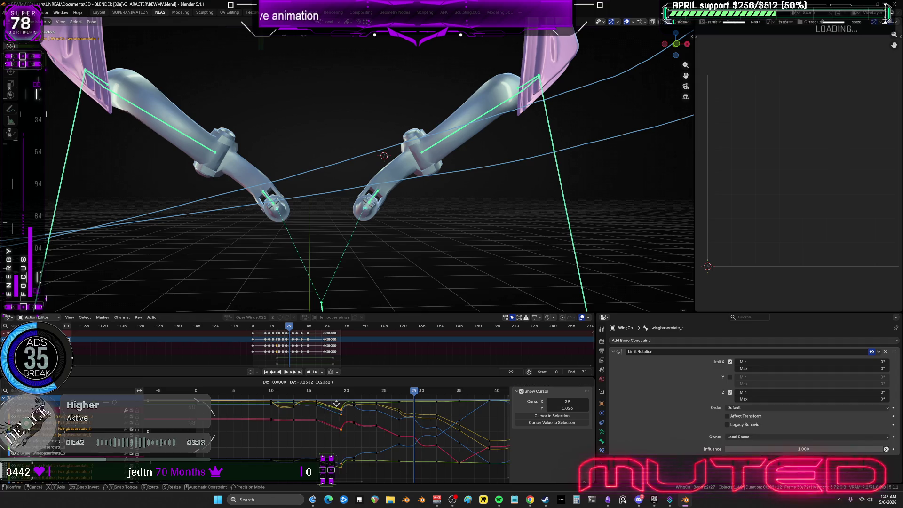
key("g")
left_click(328, 403)
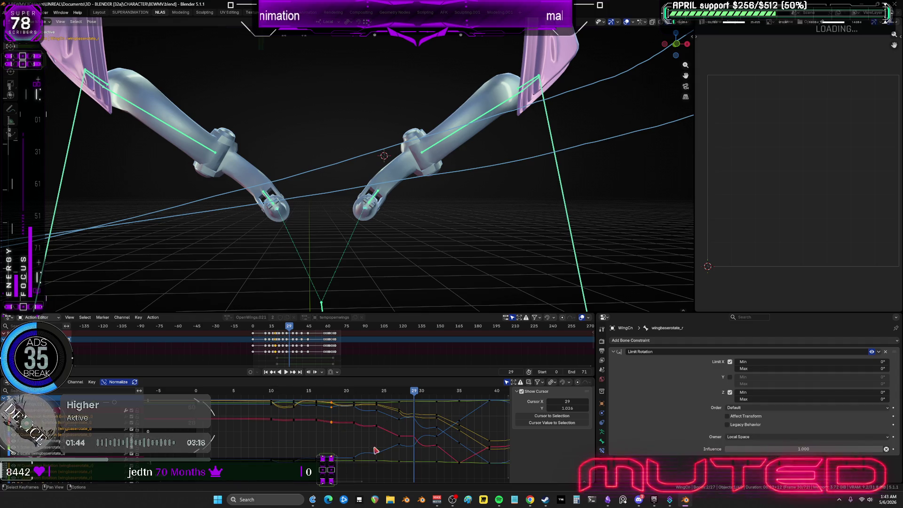
mouse_move(413, 472)
left_mouse_down()
mouse_move(396, 394)
mouse_move(379, 393)
left_mouse_up()
key("g")
left_click(394, 394)
key("space")
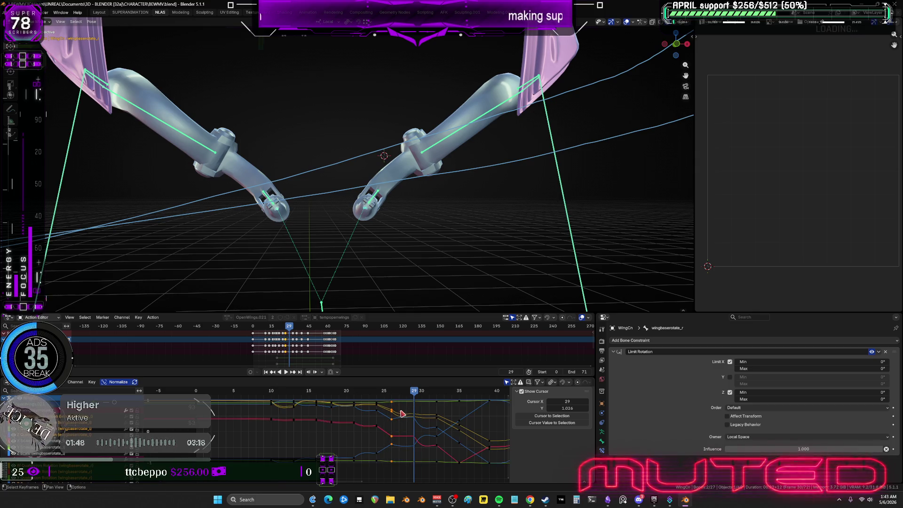
mouse_move(327, 398)
left_mouse_down()
mouse_move(466, 397)
mouse_move(282, 407)
mouse_move(301, 413)
mouse_move(294, 414)
left_mouse_up()
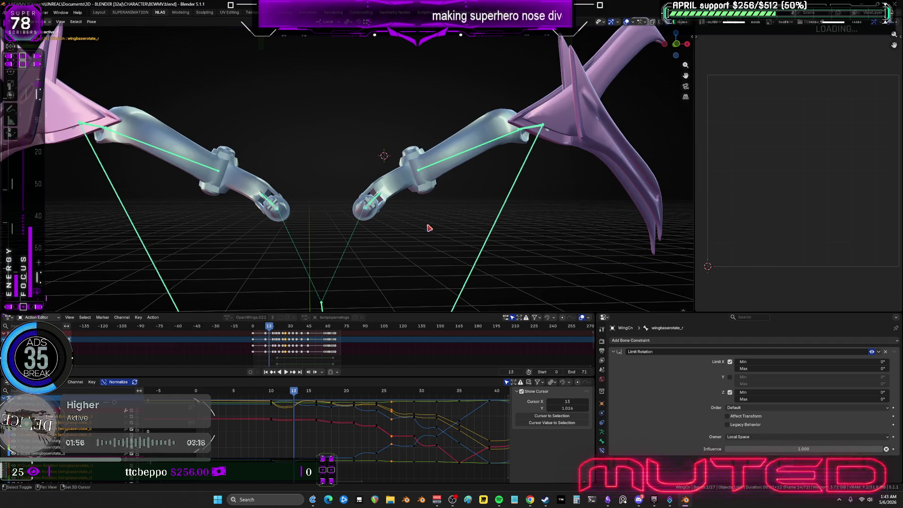
Step: Rotate the selected wing bones into a mid-dive pose at frame 15 and view the whole character
middle_click_drag(428, 228, 424, 238)
key("r")
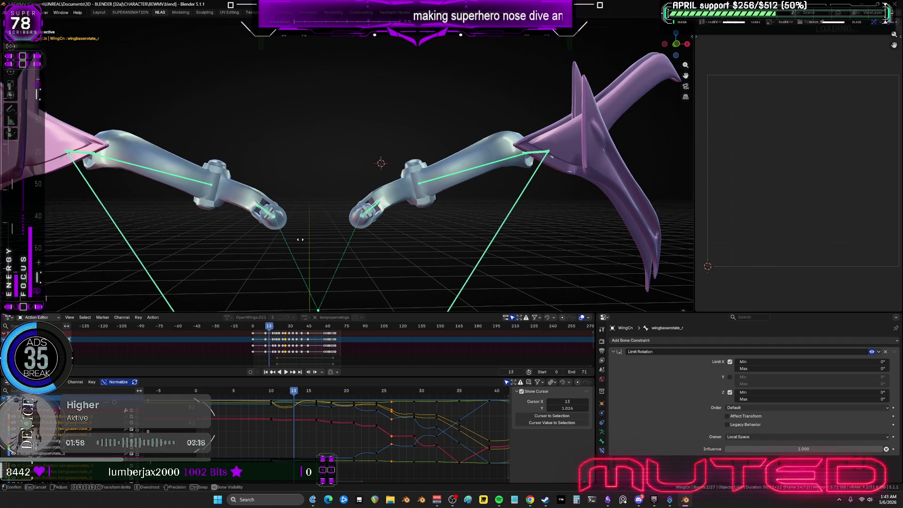
left_click(437, 250)
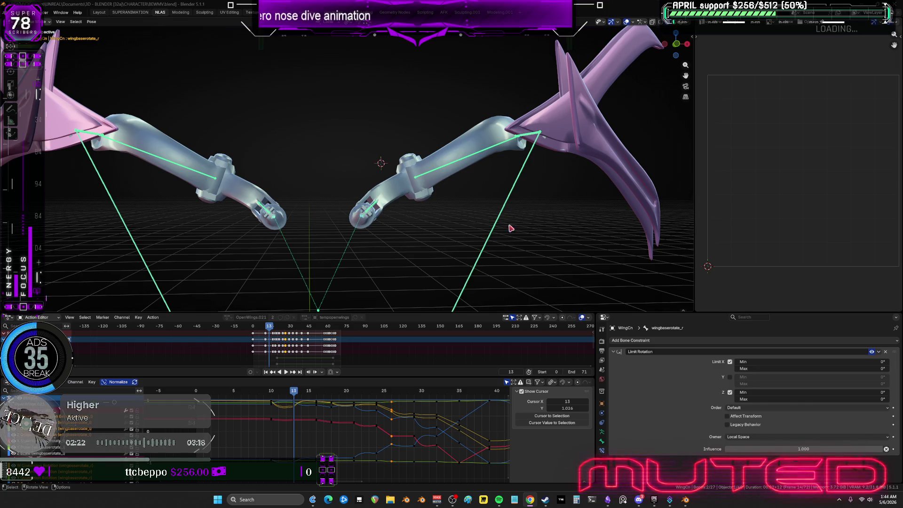
mouse_move(344, 274)
middle_mouse_down()
mouse_move(323, 278)
mouse_move(296, 229)
mouse_move(320, 212)
middle_mouse_up()
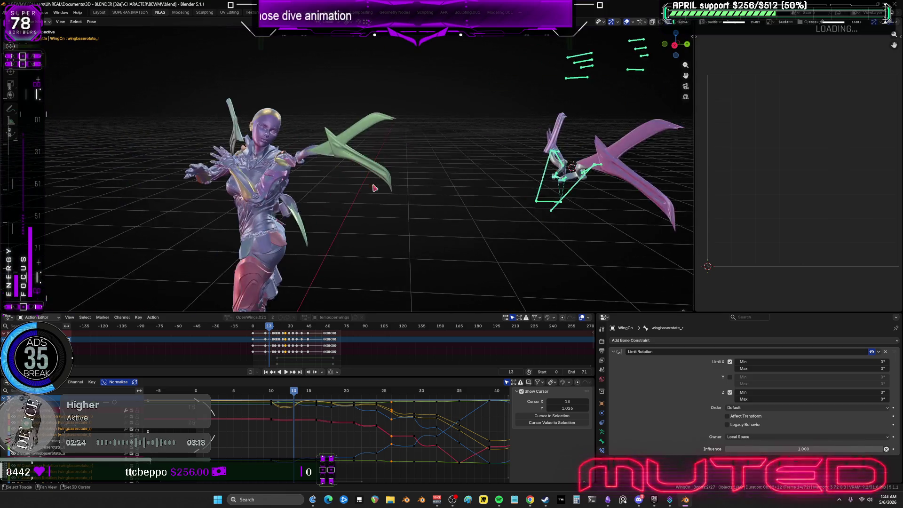
Step: Play the nose-dive through, stop, return to frame 10 and zoom in on the wing rig
scroll(306, 198, "up", 13, "alt")
scroll(358, 188, "down", 20, "alt")
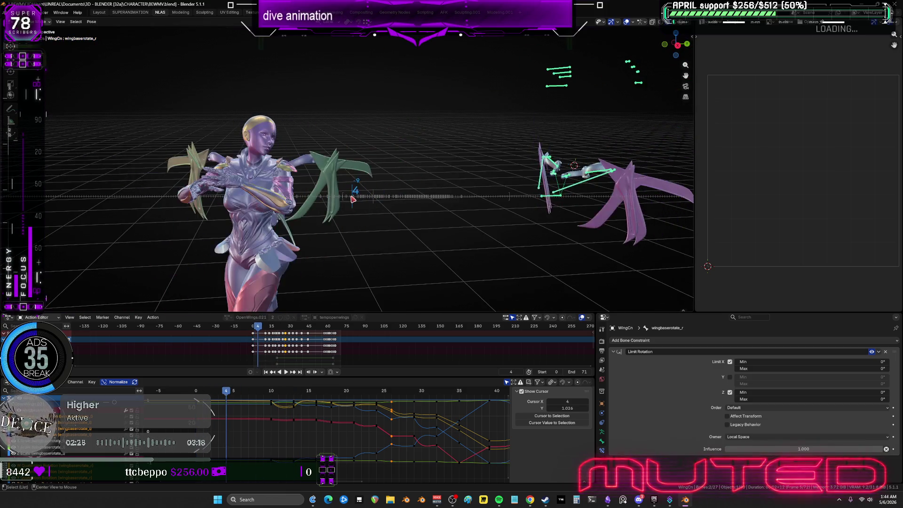
scroll(395, 185, "down", 20, "alt")
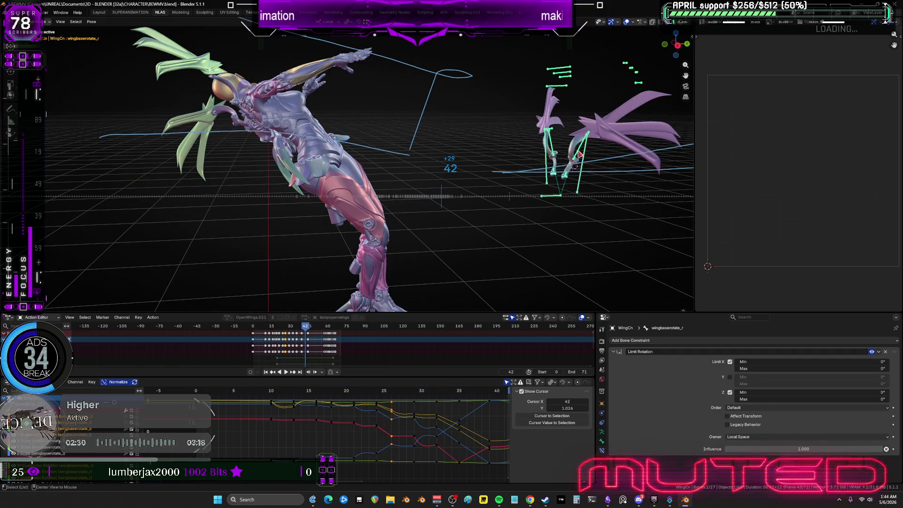
middle_click_drag(442, 177, 296, 174)
scroll(296, 174, "up", 20, "alt")
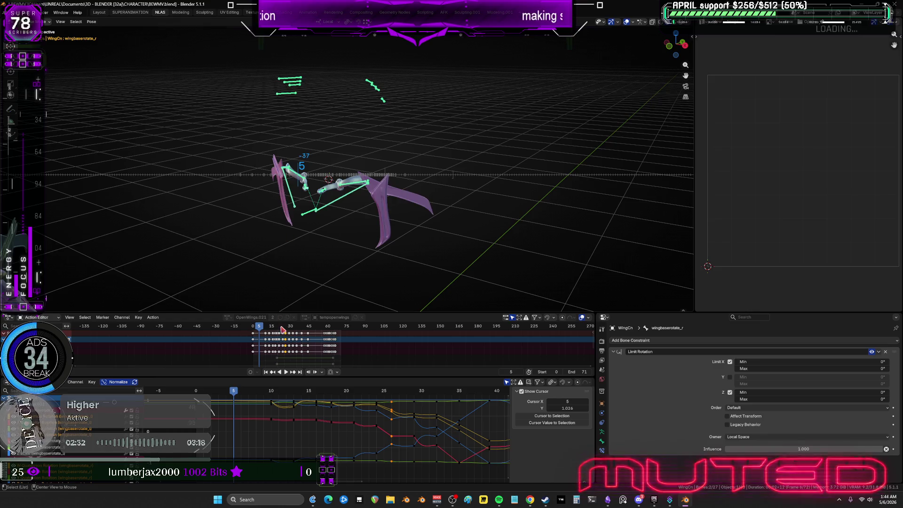
key("space")
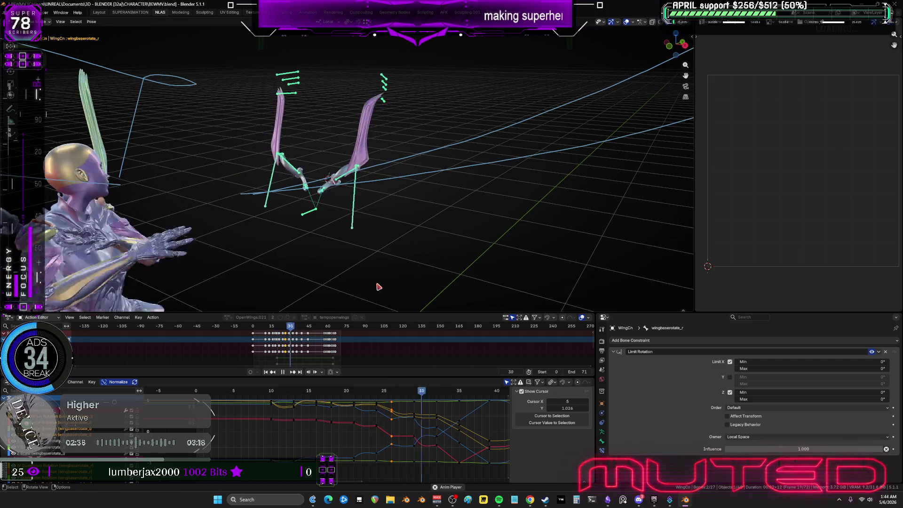
left_click(283, 373)
mouse_move(271, 394)
left_mouse_down()
mouse_move(439, 403)
mouse_move(273, 394)
left_mouse_up()
middle_click_drag(300, 229, 331, 206)
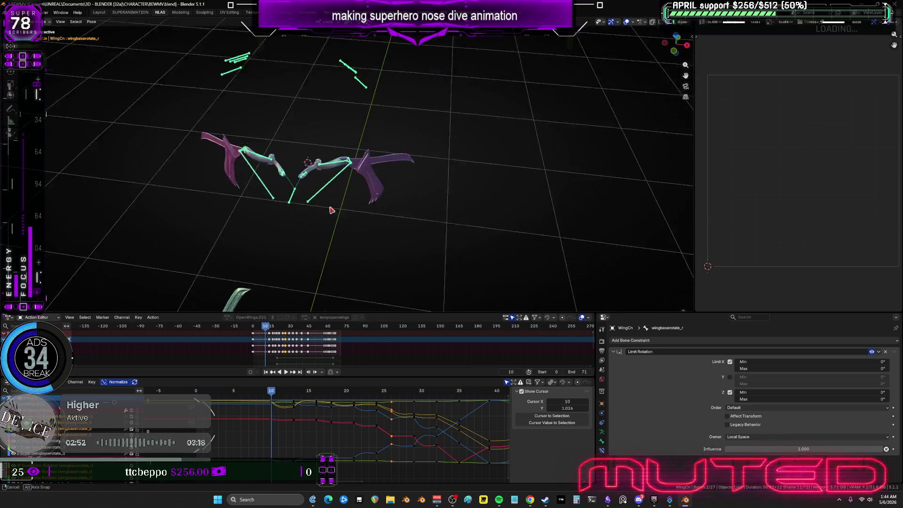
scroll(258, 196, "up", 6)
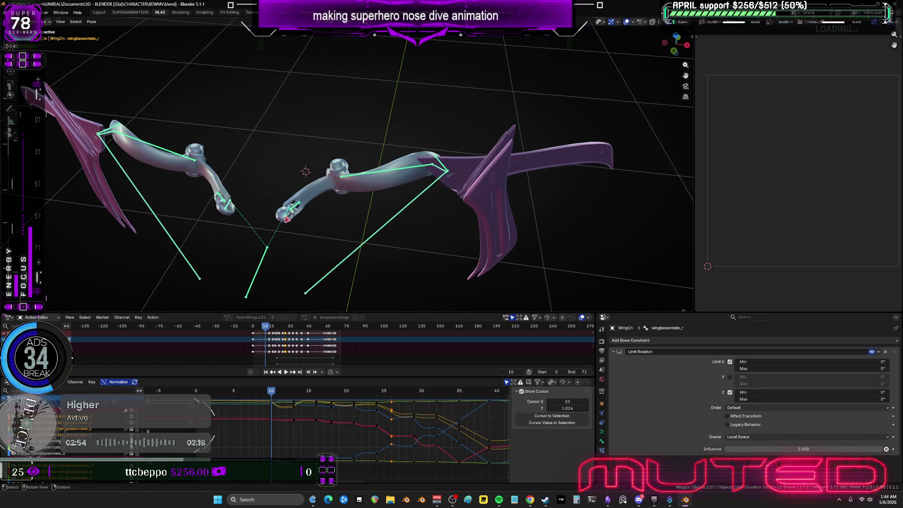
Step: Reselect the wing armature instead of Body.001 and go to frame 13
left_click(287, 220)
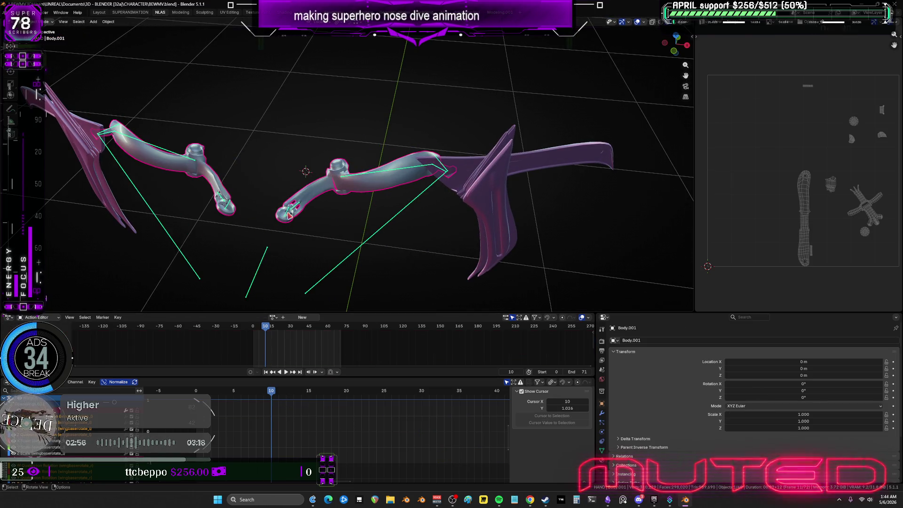
left_click(287, 216)
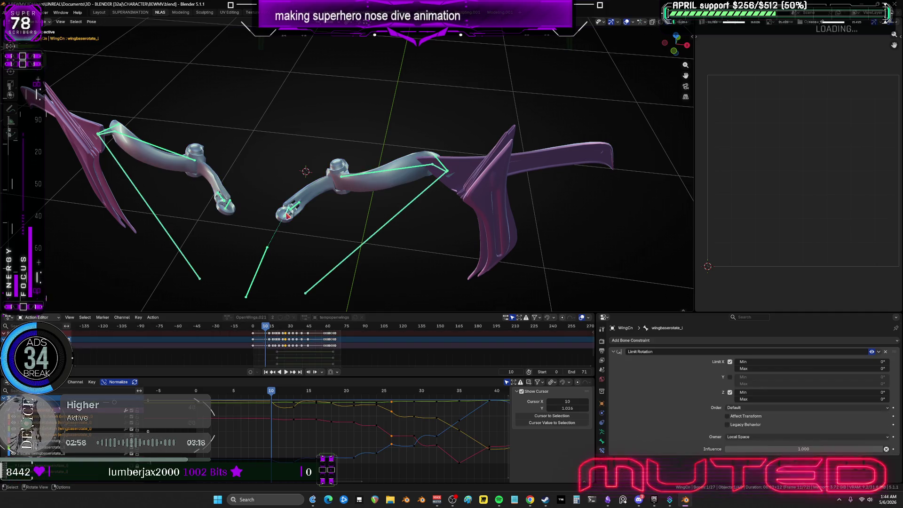
left_click(293, 394)
key("space")
key("Escape")
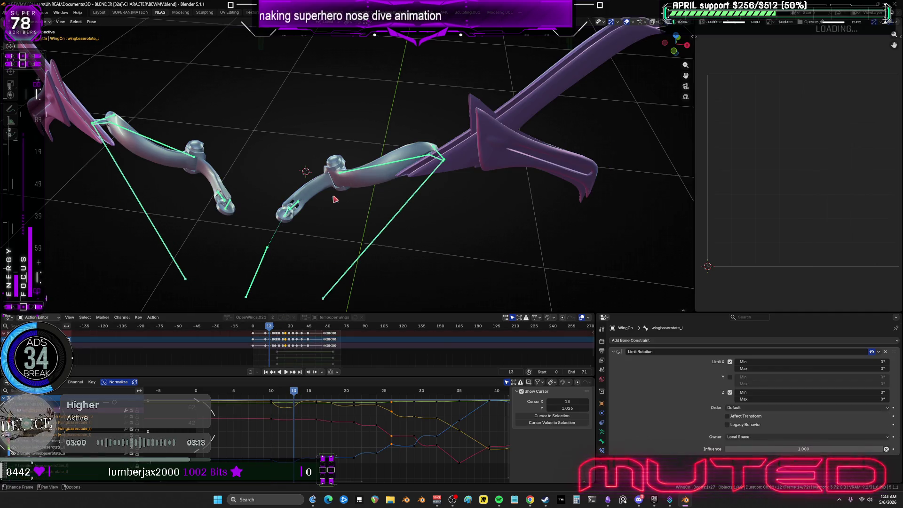
Step: Rotate the left wing bone to a refined angle at frame 13
mouse_move(316, 228)
middle_mouse_down()
mouse_move(378, 186)
mouse_move(395, 197)
middle_mouse_up()
key("r")
left_click(398, 200)
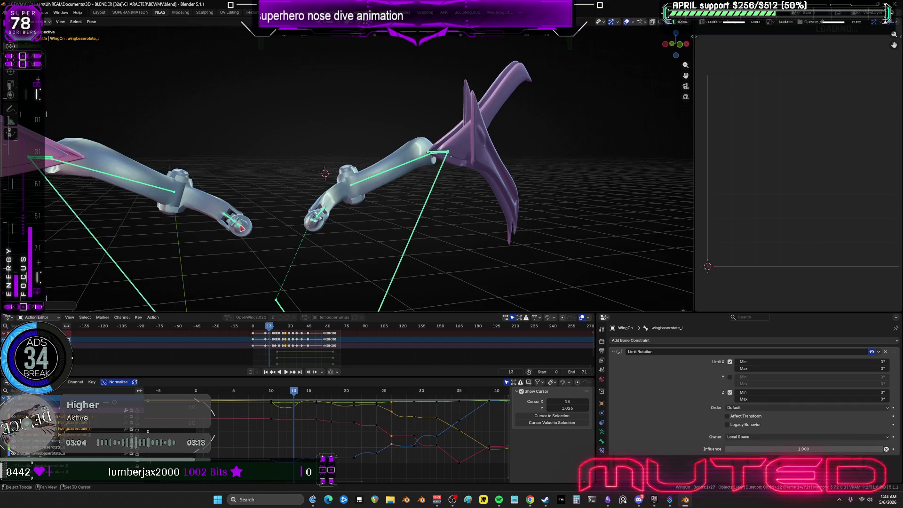
left_click(296, 389)
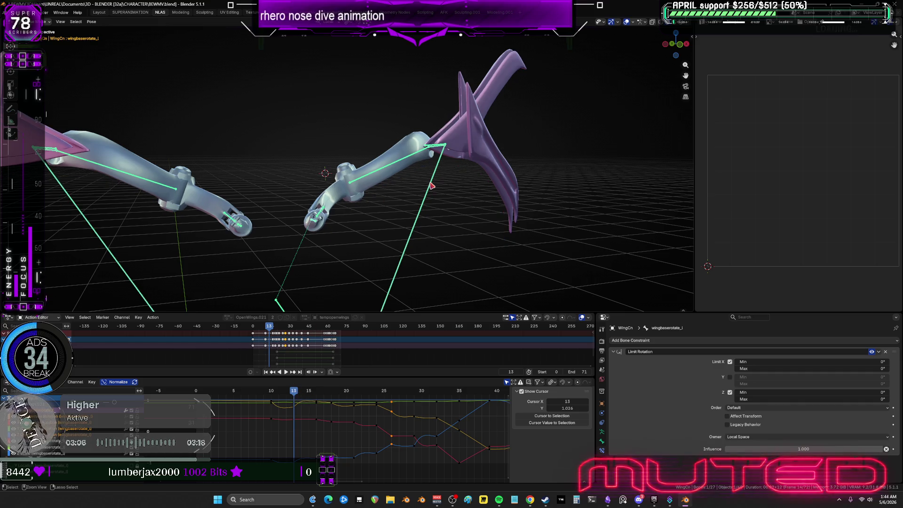
key("ctrl+z")
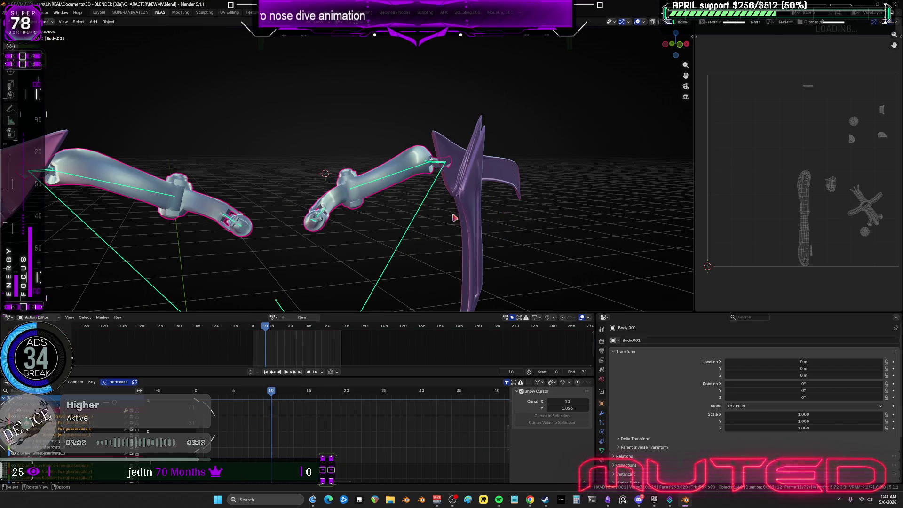
key("ctrl+z")
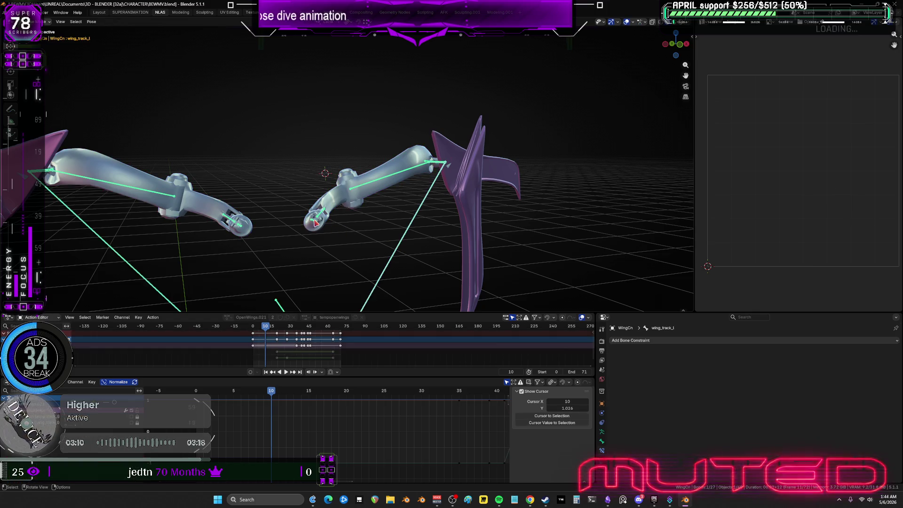
Step: Select the wingbaserotate_l bone to show its Limit Rotation constraint, with the playhead near frame 12
left_click(424, 185)
left_click_drag(279, 393, 294, 393)
scroll(411, 194, "up", 5)
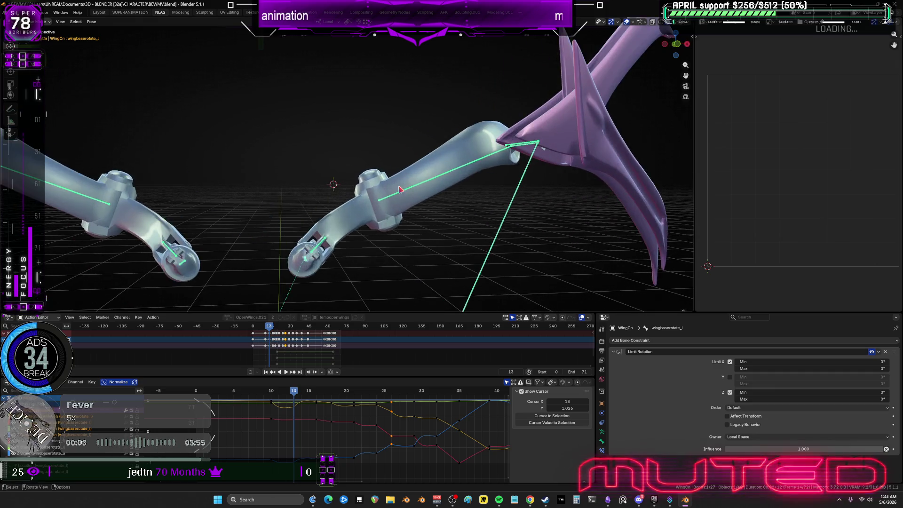
Step: Select wingbaserotate_r, box-select its frame-10 rotation keys in the maximized graph, then reframe the view
key("ctrl+space")
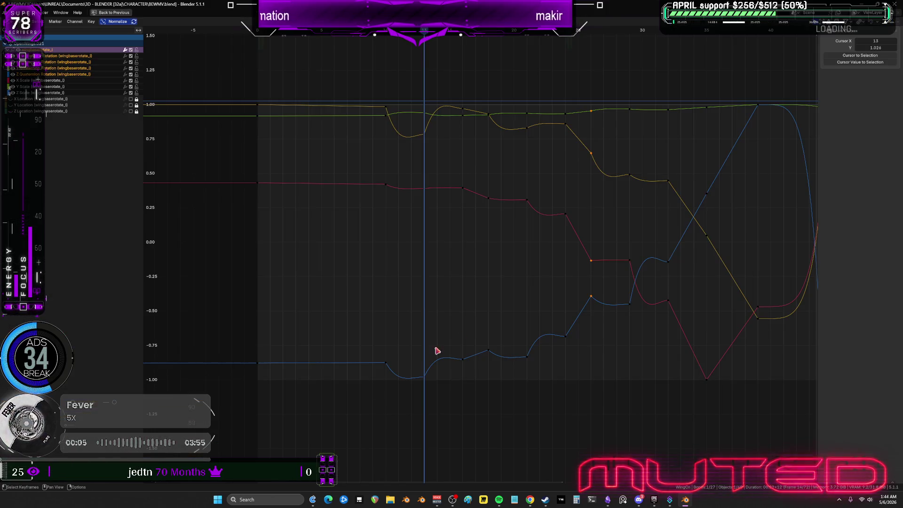
key("ctrl+space")
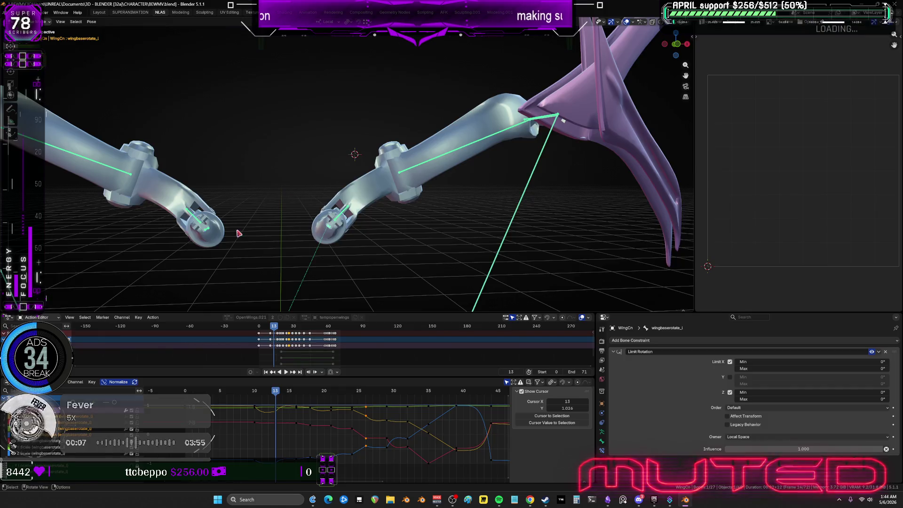
left_click(332, 240)
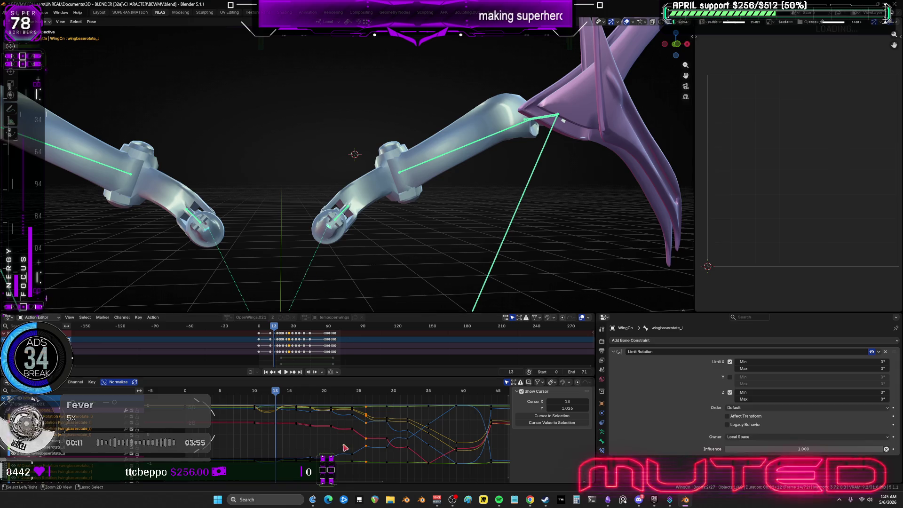
key("ctrl+space")
left_click_drag(327, 81, 393, 399)
key("ctrl+space")
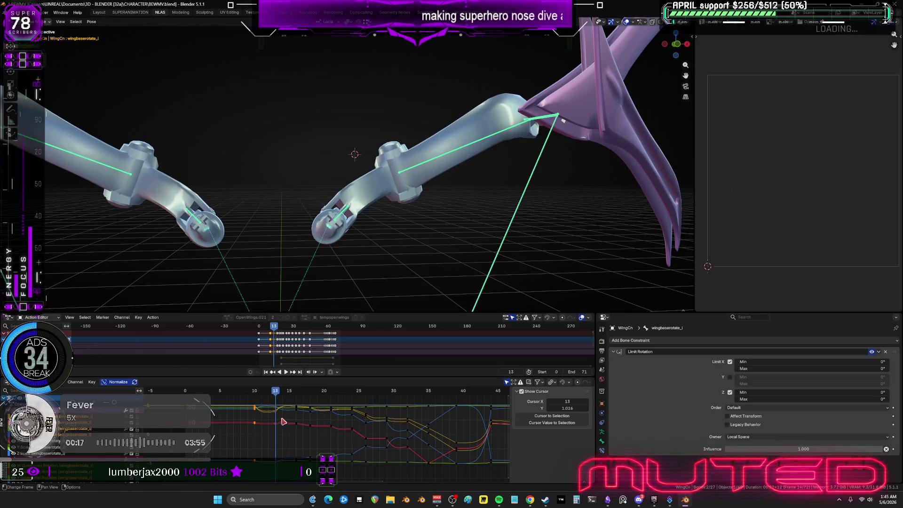
left_click_drag(403, 377, 403, 367)
scroll(379, 424, "up", 4, "ctrl")
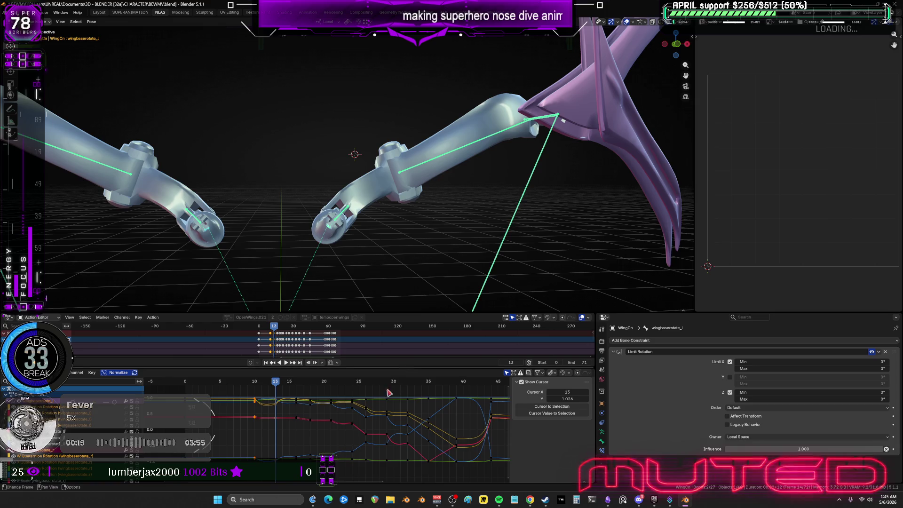
mouse_move(380, 425)
middle_mouse_down("ctrl")
mouse_move(329, 426)
mouse_move(324, 440)
middle_mouse_up("ctrl")
Step: Stretch the curves for readability and give a column of wing keys a new interpolation mode
right_click(324, 440)
mouse_move(324, 441)
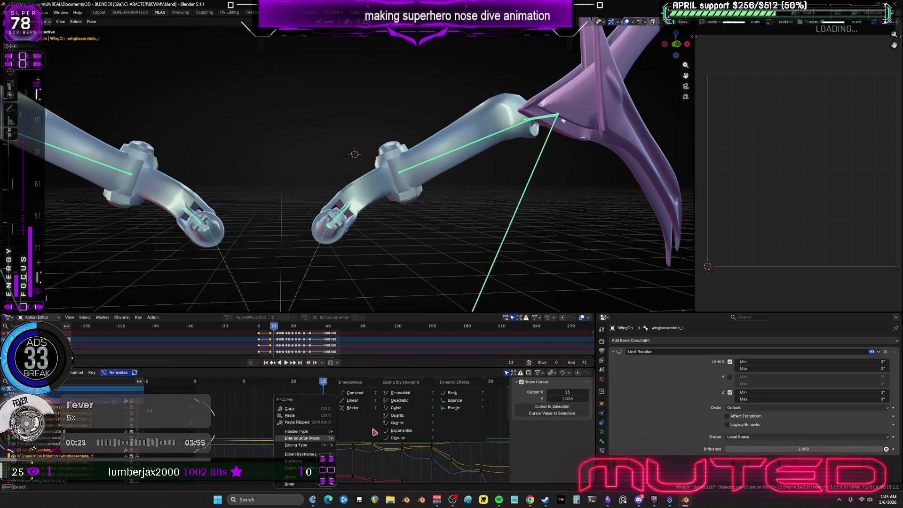
key("Escape")
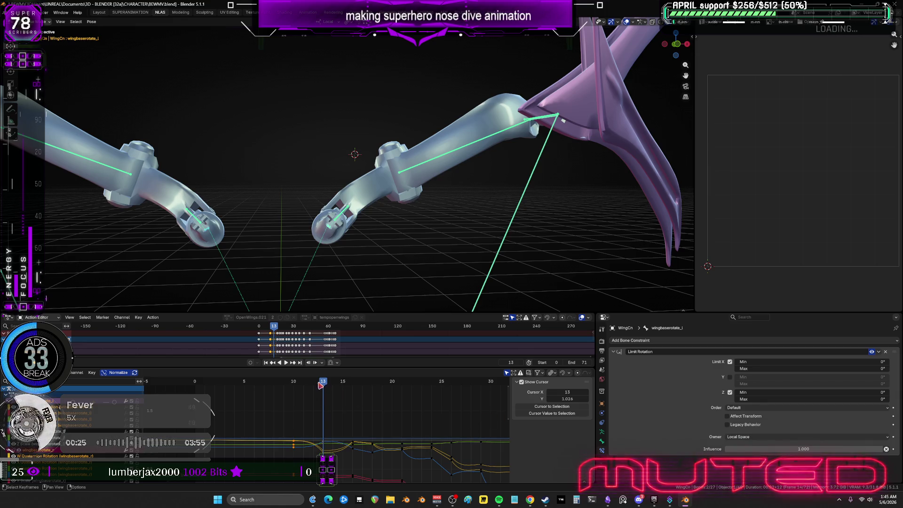
middle_click_drag(381, 428, 349, 397, "ctrl")
left_click_drag(345, 396, 360, 461)
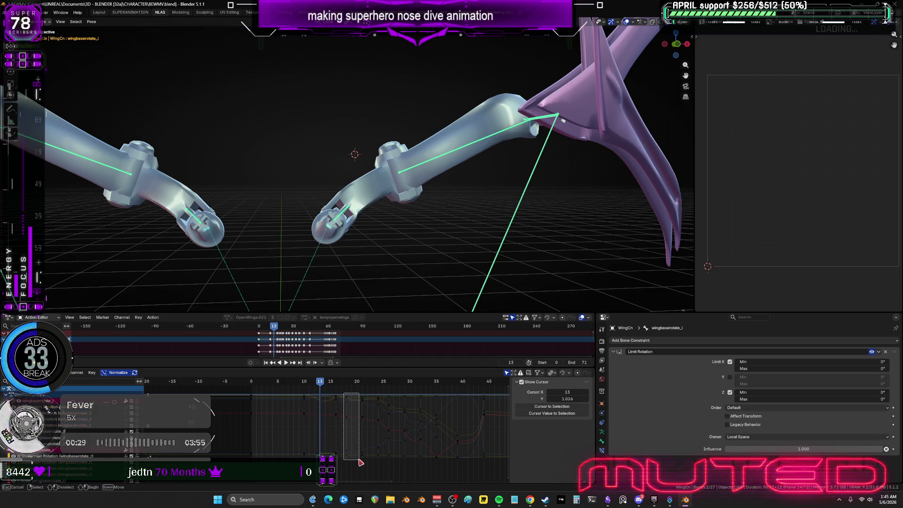
left_click_drag(365, 413, 365, 412)
right_click(365, 401)
mouse_move(364, 402)
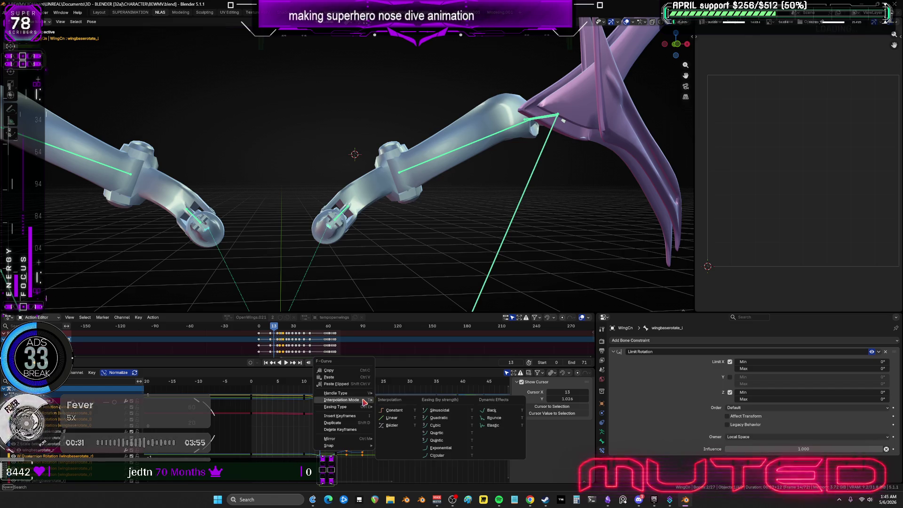
left_click(378, 417)
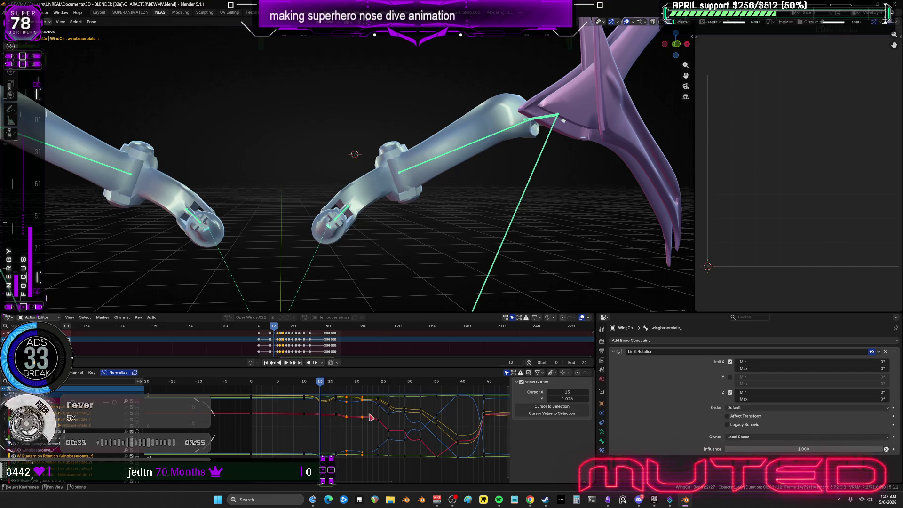
middle_click_drag(366, 429, 360, 431)
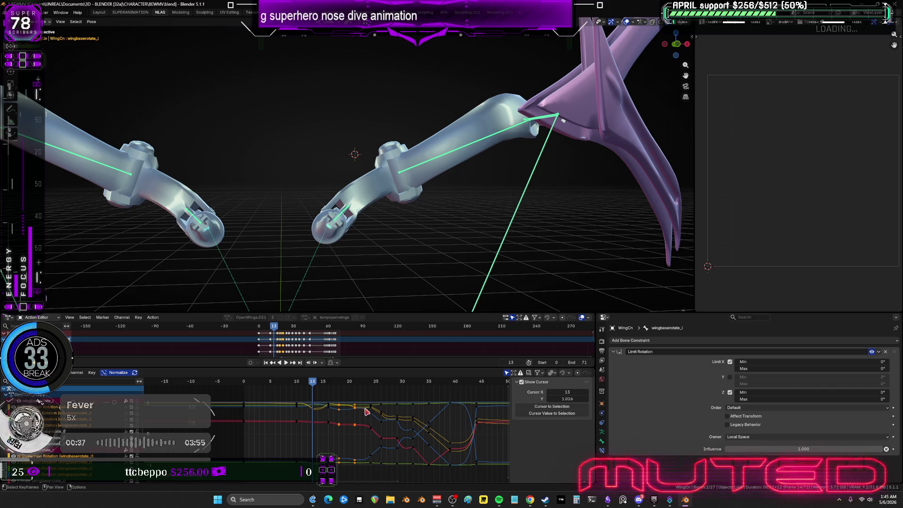
Step: Box-select the next column of keyframes and bring up its interpolation options
mouse_move(381, 424)
left_mouse_down()
mouse_move(405, 482)
mouse_move(401, 472)
left_mouse_up()
right_click(402, 420)
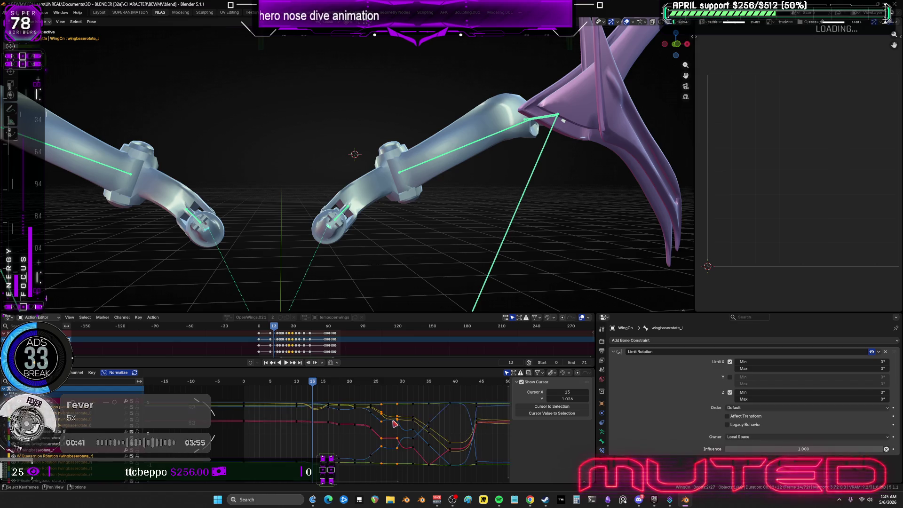
mouse_move(417, 417)
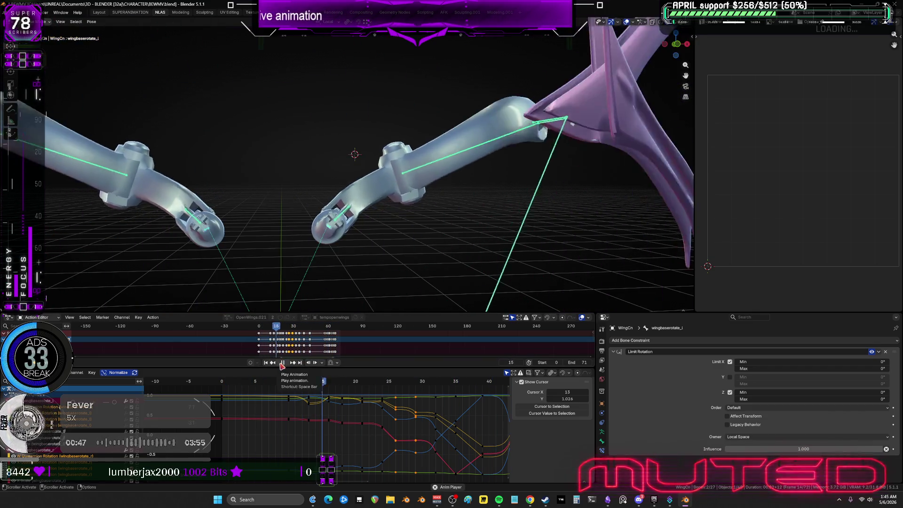
Step: Pause playback and move the playhead to frame 29
left_click(285, 365)
mouse_move(376, 383)
left_mouse_down()
mouse_move(301, 386)
mouse_move(419, 398)
left_mouse_up()
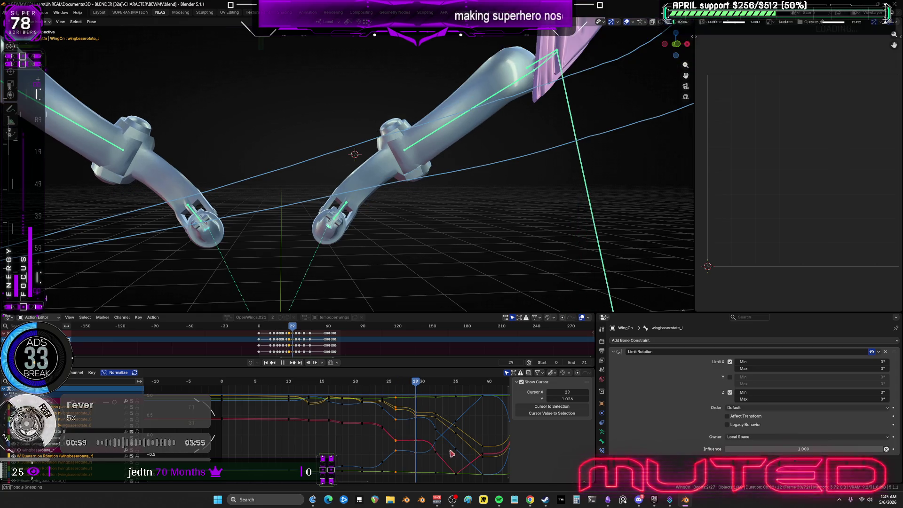
Step: Shift a block of keyframes one frame along X with G X 1, then play
mouse_move(443, 478)
left_mouse_down()
mouse_move(395, 397)
mouse_move(405, 388)
left_mouse_up()
type("gx11")
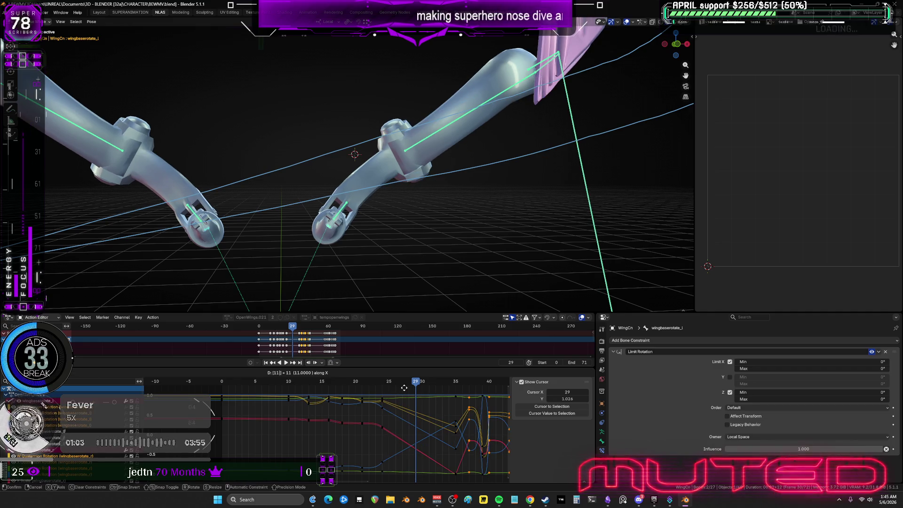
key("BackSpace")
key("Return")
key("space")
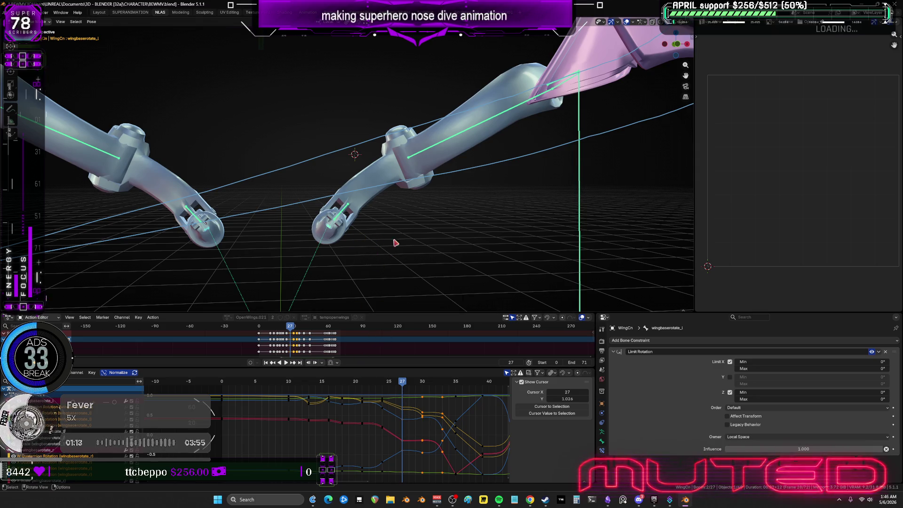
Step: Rotate both wingbaserotate bones at frame 27 and keyframe their rotation
left_click(208, 231, "shift")
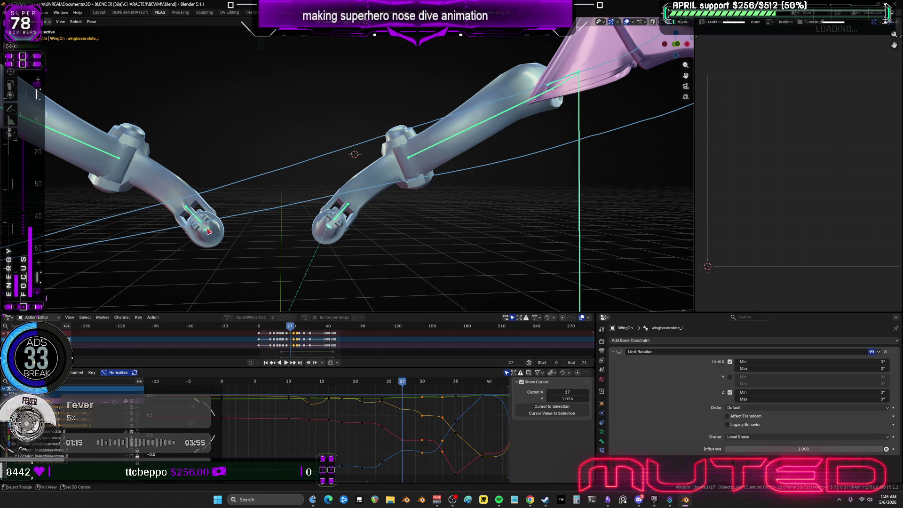
key("ctrl+z")
key("r")
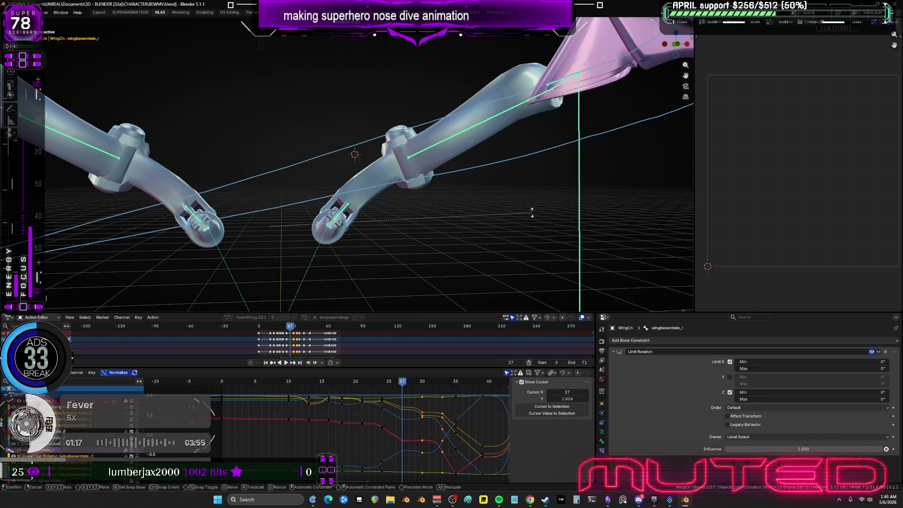
left_click(532, 229)
key("k")
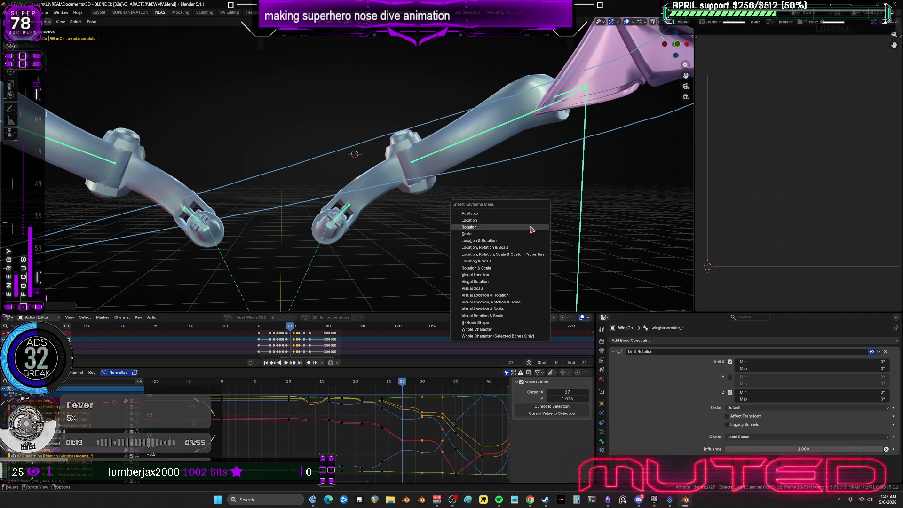
Step: Scrub between early frames and frame 27 to review the pose, ending on frame 0
left_click_drag(408, 382, 266, 379)
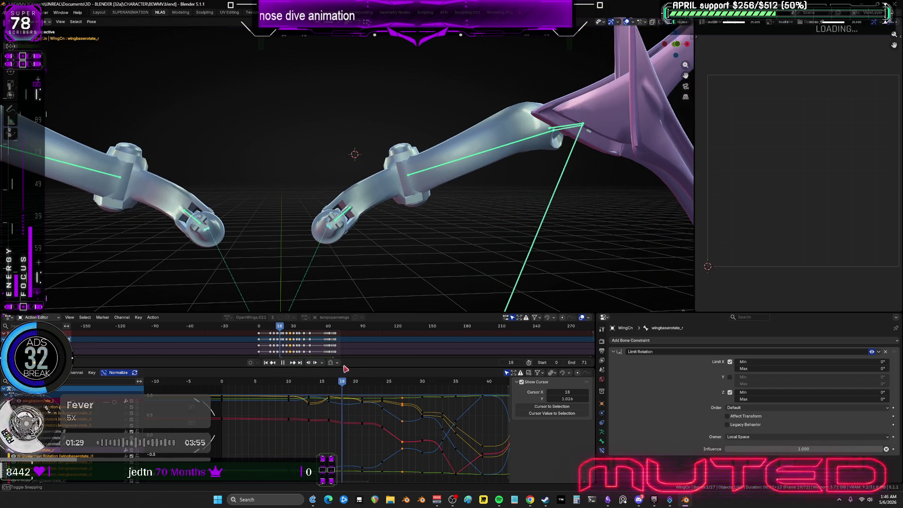
mouse_move(380, 371)
left_mouse_down()
mouse_move(485, 385)
mouse_move(416, 369)
left_mouse_up()
key("Escape")
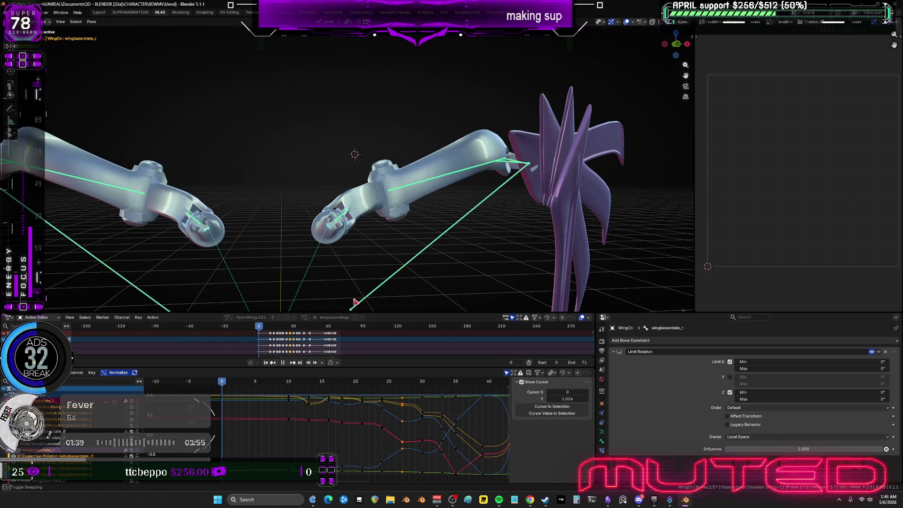
Step: Play the nose-dive animation from the start and orbit out to see the whole character and both wings
mouse_move(356, 302)
middle_mouse_down()
mouse_move(383, 255)
mouse_move(311, 255)
middle_mouse_up()
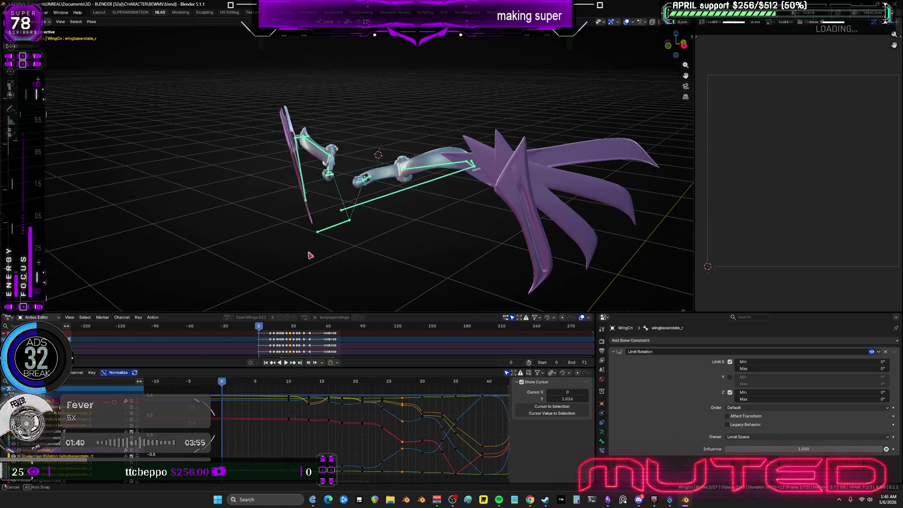
left_click(288, 363)
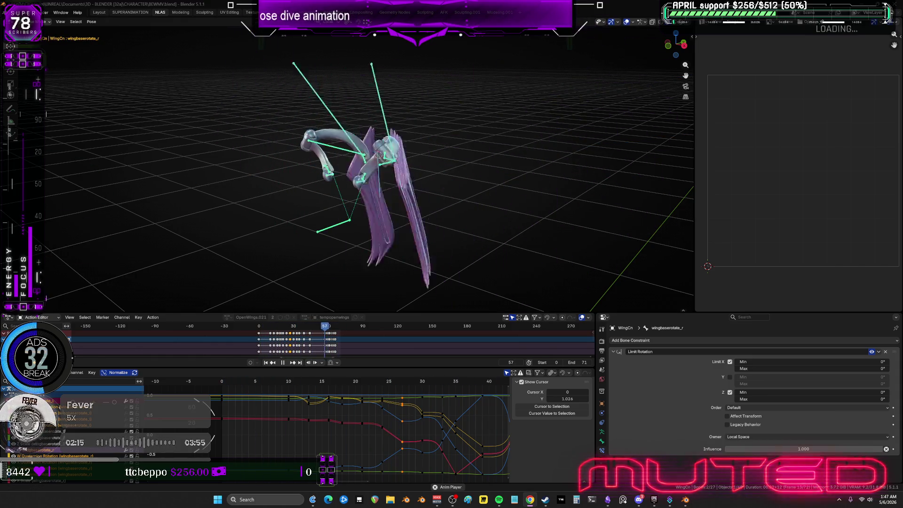
mouse_move(358, 155)
middle_mouse_down()
mouse_move(375, 154)
mouse_move(395, 208)
mouse_move(435, 205)
mouse_move(366, 208)
mouse_move(470, 188)
mouse_move(494, 236)
mouse_move(557, 179)
mouse_move(506, 205)
middle_mouse_up()
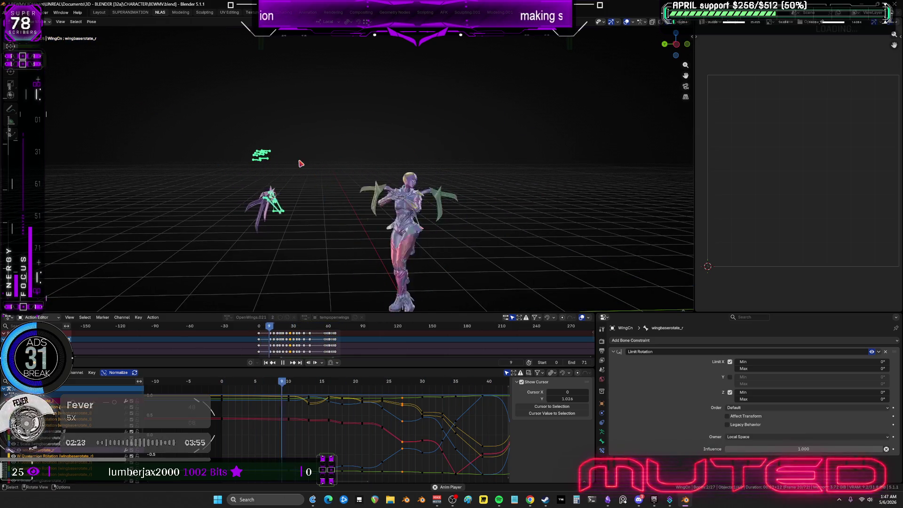
Step: Stop playback, scrub back to frame 30 and orbit to a front view of the character
middle_click_drag(301, 164, 339, 162)
scroll(339, 162, "up", 3)
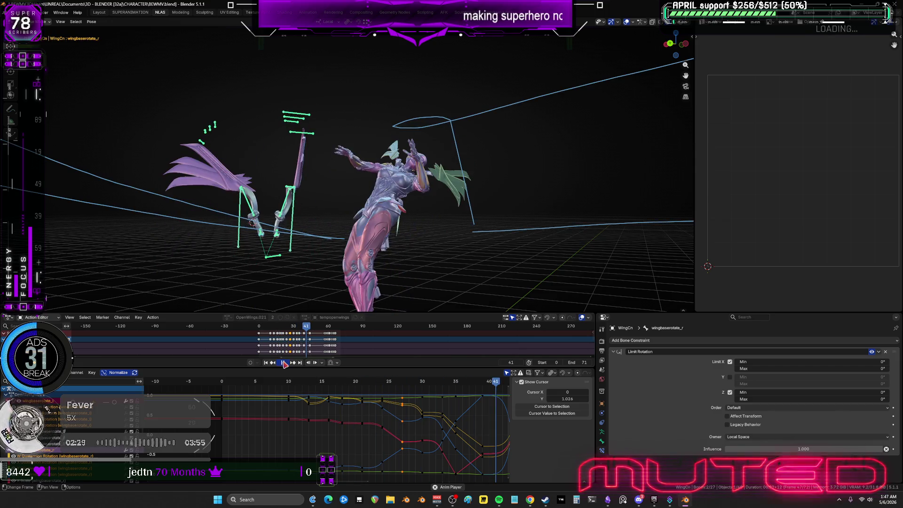
left_click(284, 363)
key("space")
mouse_move(496, 384)
left_mouse_down()
mouse_move(276, 386)
mouse_move(422, 409)
left_mouse_up()
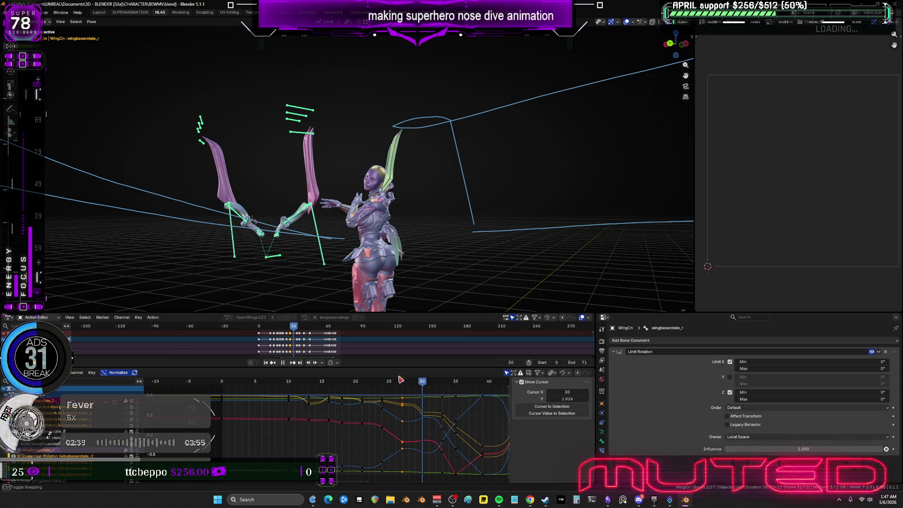
mouse_move(282, 207)
middle_mouse_down()
mouse_move(268, 203)
mouse_move(301, 201)
middle_mouse_up()
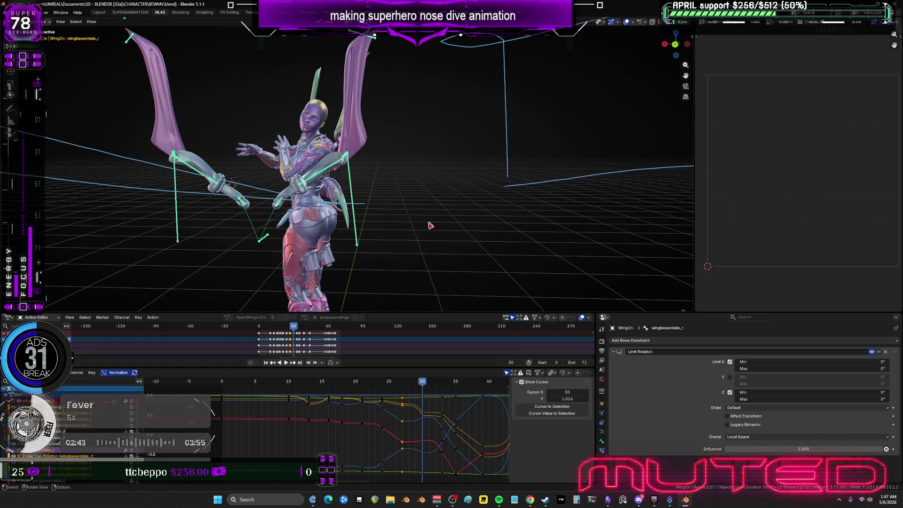
Step: Rotate the left wing base bone into a new outward-swept angle
key("ctrl+shift+m")
key("r")
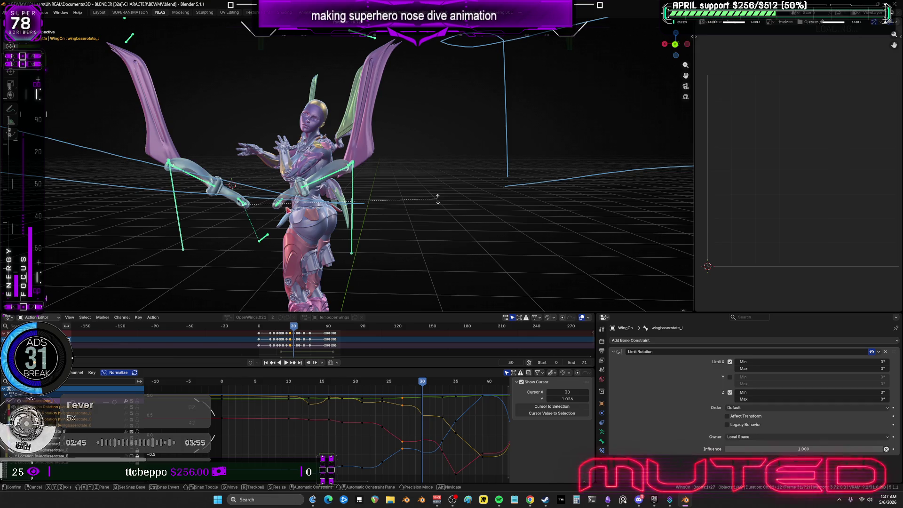
left_click(438, 199)
key("ctrl+shift+m")
Step: Keyframe the wing base rotation, then review the pose at frames 41 and 9
key("k")
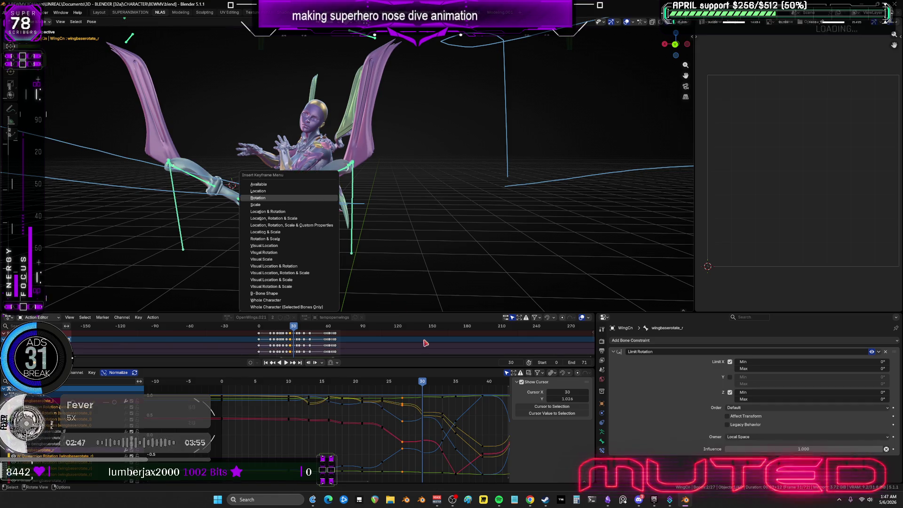
mouse_move(423, 382)
left_mouse_down()
mouse_move(498, 398)
mouse_move(276, 381)
mouse_move(437, 392)
left_mouse_up()
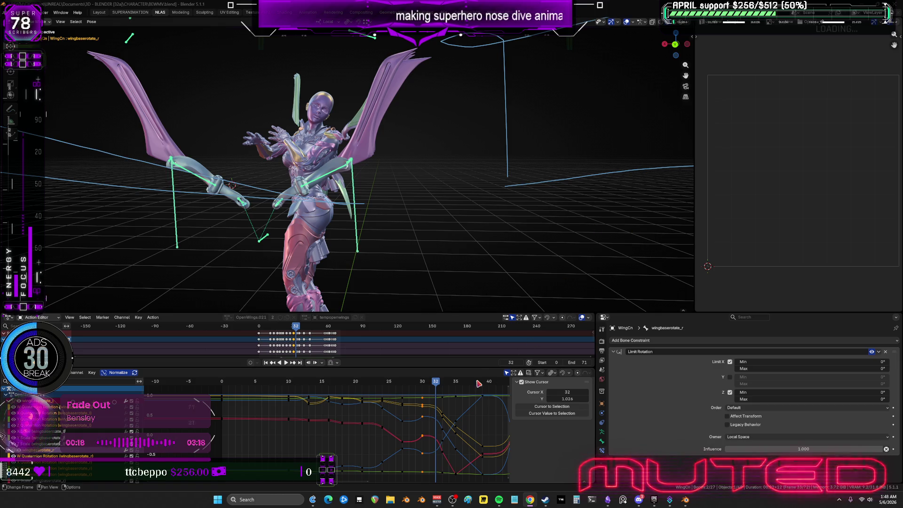
mouse_move(479, 384)
left_mouse_down()
mouse_move(273, 396)
mouse_move(469, 403)
mouse_move(264, 394)
mouse_move(462, 399)
left_mouse_up()
Step: Orbit around the wings, pan the graph to frames 5-55, and select a left wing blade bone
mouse_move(428, 183)
middle_mouse_down()
mouse_move(564, 188)
mouse_move(365, 192)
mouse_move(460, 192)
mouse_move(425, 147)
middle_mouse_up()
middle_click_drag(473, 398, 376, 396)
left_click(239, 67)
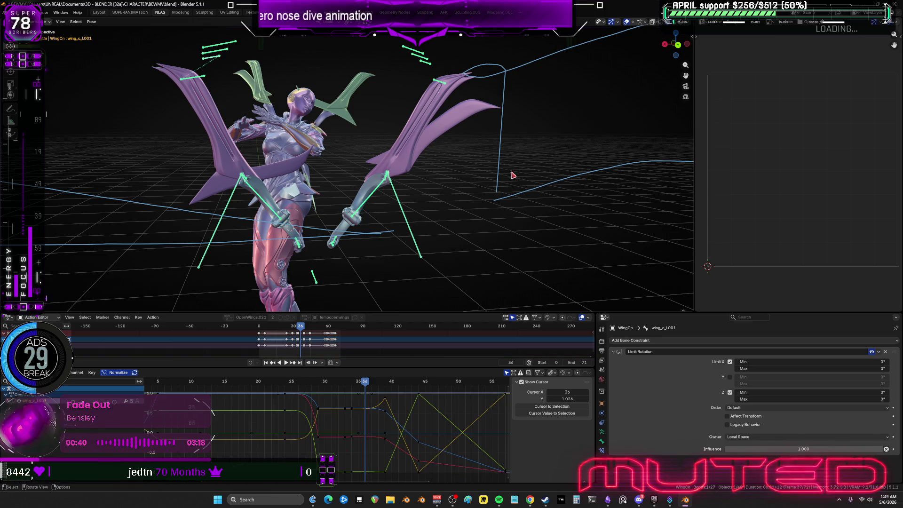
Step: Cancel the wing blade rotation and undo back to the neighbouring blade bone
key("r")
right_click(492, 247)
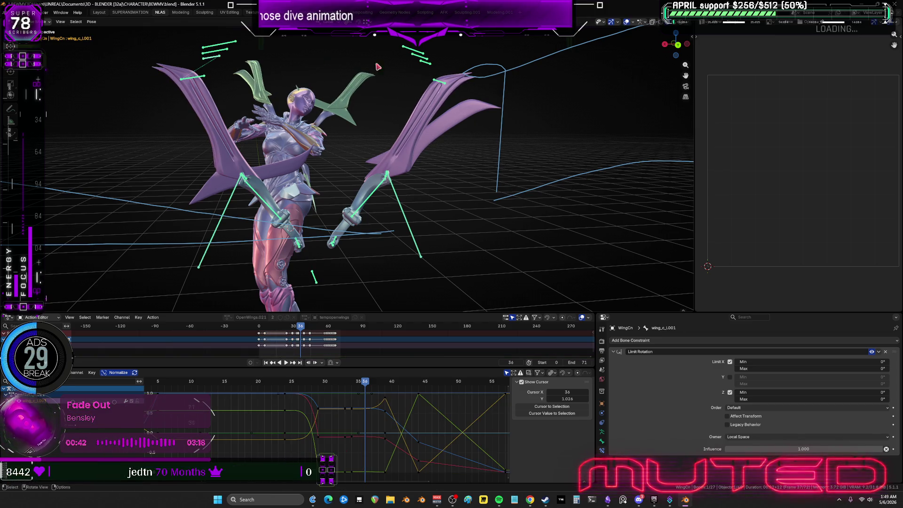
key("ctrl+z")
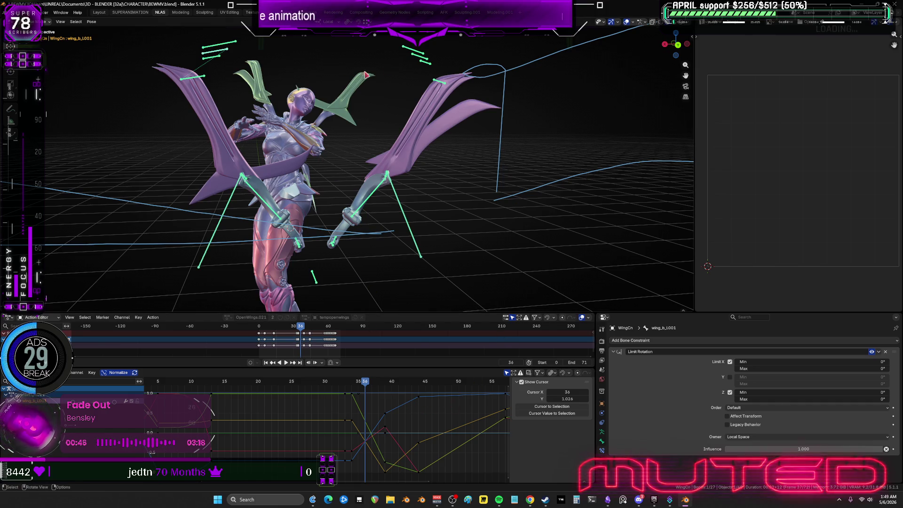
Step: Box-select the blade bones of both wings and a block of their keyframes in the graph
left_click_drag(446, 69, 190, 30)
left_click_drag(366, 378, 354, 387)
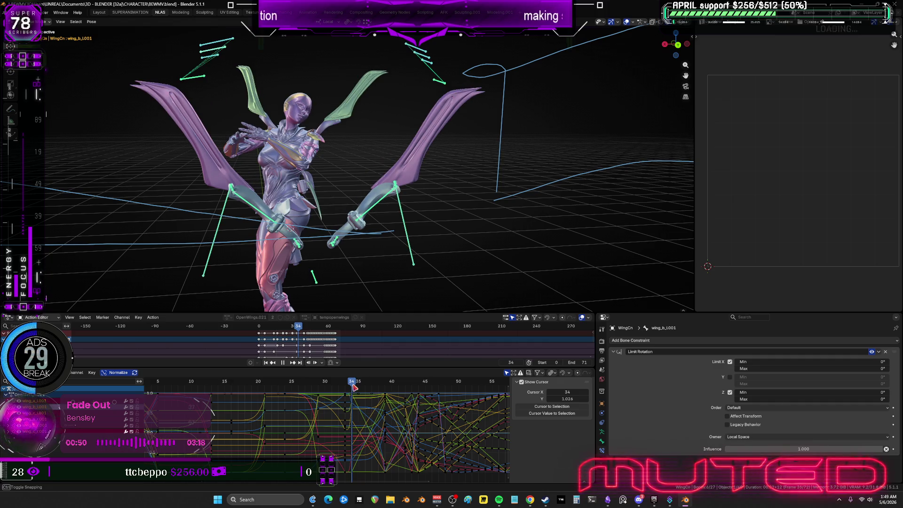
left_click_drag(357, 477, 356, 430)
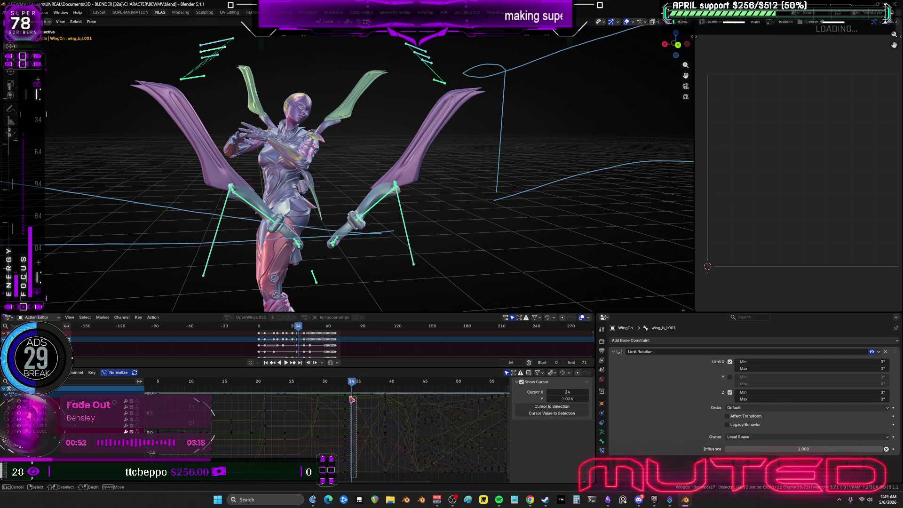
mouse_move(370, 384)
left_mouse_down()
mouse_move(359, 386)
mouse_move(385, 389)
mouse_move(382, 403)
mouse_move(372, 385)
mouse_move(512, 394)
mouse_move(173, 391)
left_mouse_up()
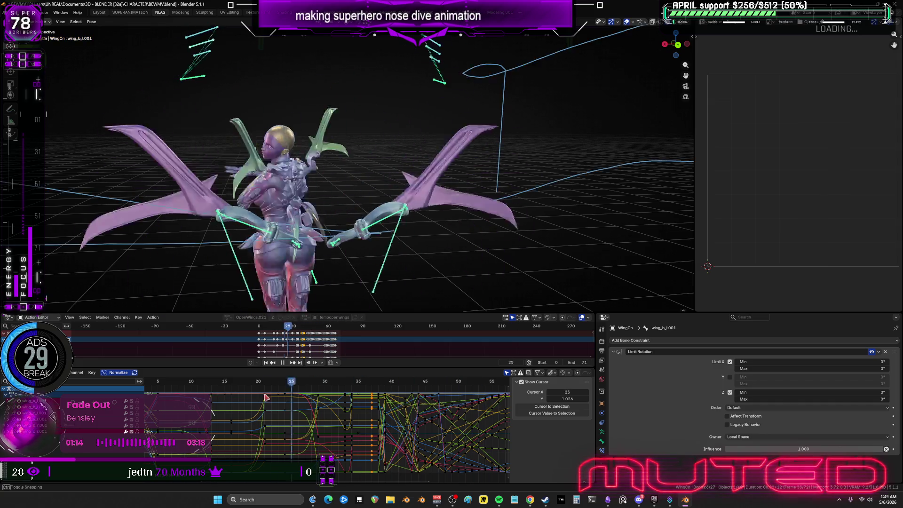
Step: Play the nose-dive while orbiting from back to front, stopping at frame 43
mouse_move(315, 200)
middle_mouse_down()
mouse_move(401, 197)
mouse_move(329, 215)
mouse_move(286, 215)
mouse_move(290, 282)
middle_mouse_up()
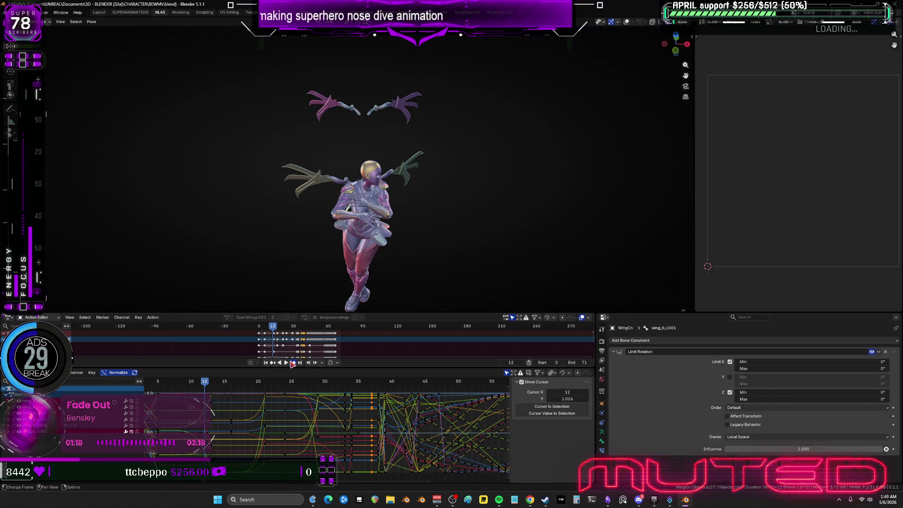
left_click(287, 363)
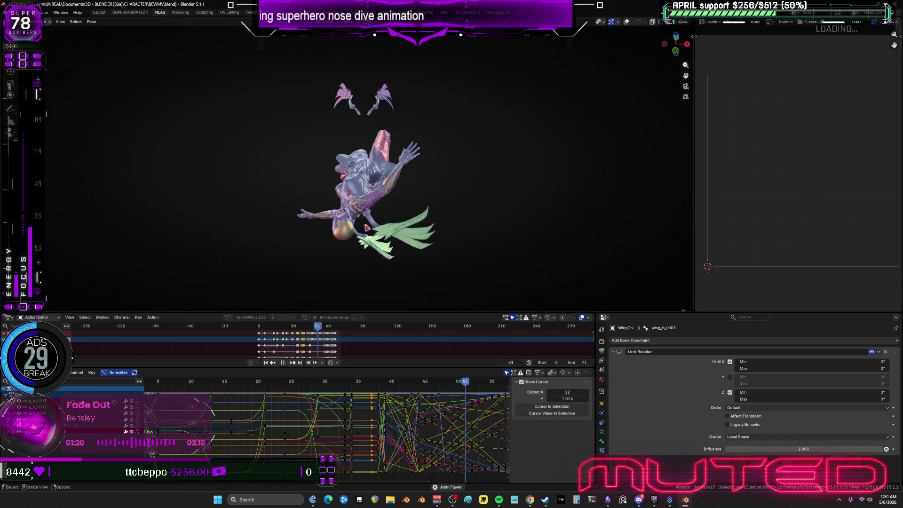
middle_click_drag(372, 223, 431, 199)
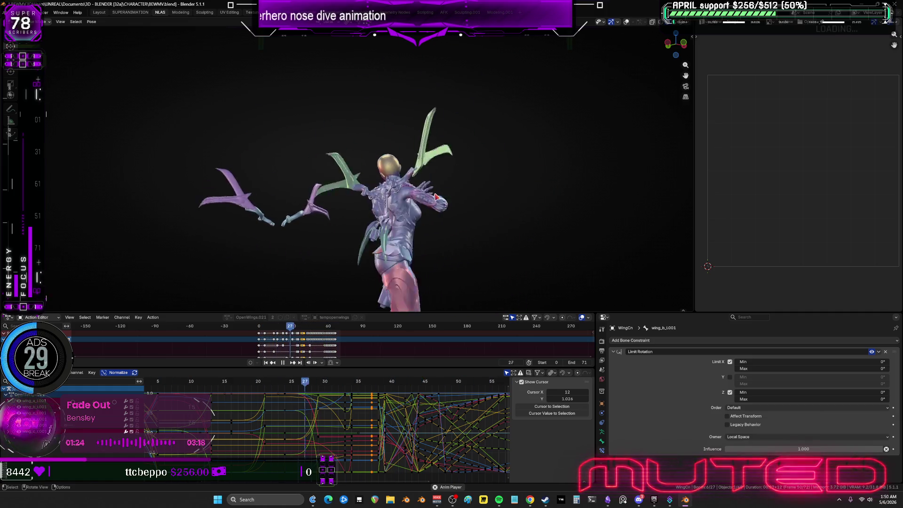
left_click(284, 363)
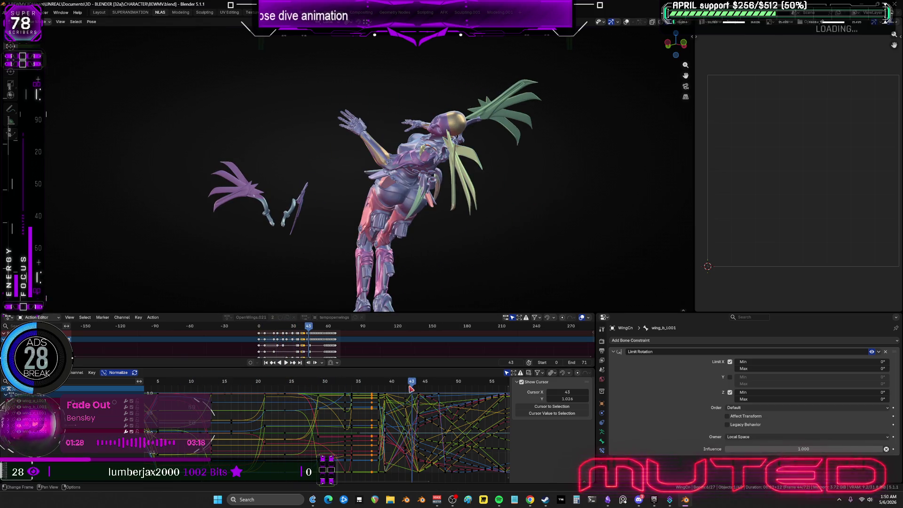
Step: Scrub back through frame 30 to frame 28 and select a group of graph keyframes
mouse_move(410, 388)
left_mouse_down()
mouse_move(312, 390)
mouse_move(325, 391)
mouse_move(270, 417)
mouse_move(312, 419)
left_mouse_up()
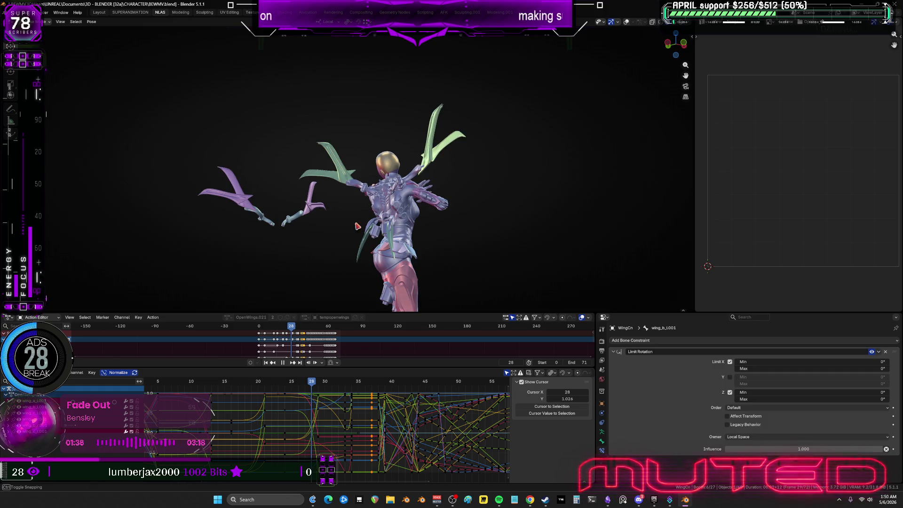
left_click_drag(358, 226, 436, 179)
left_click_drag(294, 173, 164, 120)
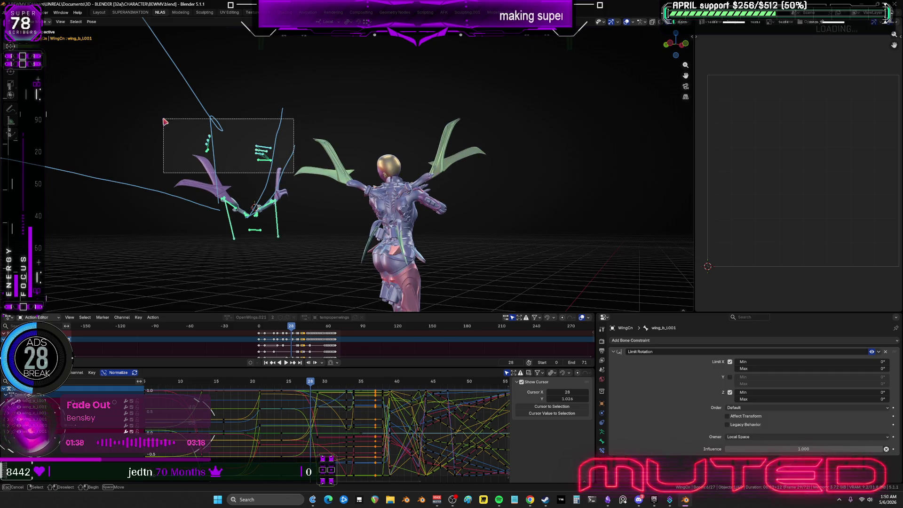
Step: In a maximized, fully framed curve graph, box-select the keyframes in one frame column
key("ctrl+space")
key("Home")
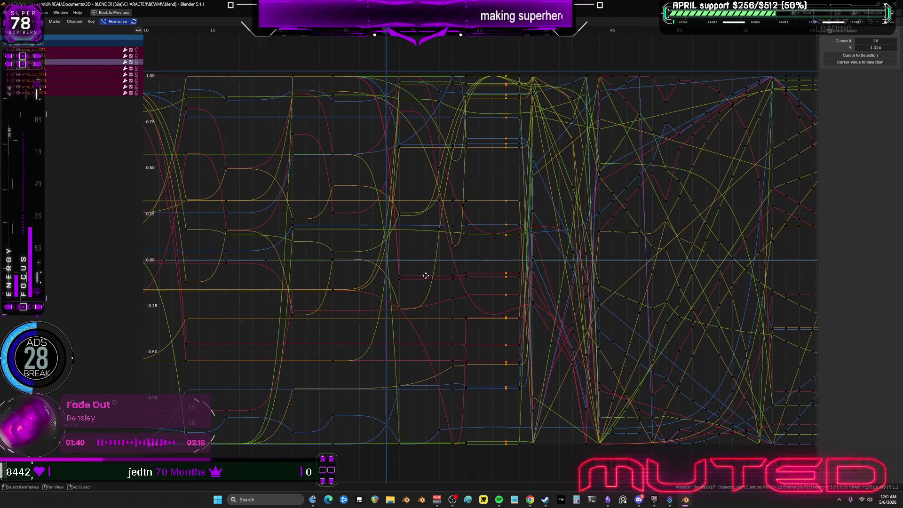
mouse_move(415, 459)
left_mouse_down()
mouse_move(384, 81)
mouse_move(397, 70)
left_mouse_up()
left_click_drag(338, 84, 337, 81)
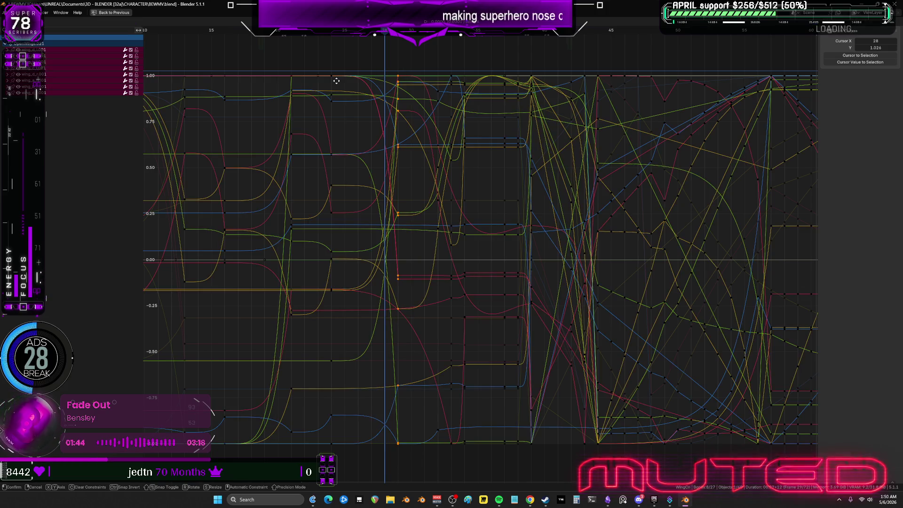
Step: Restore the normal layout and play back the nose-dive animation
key("ctrl+space")
key("space")
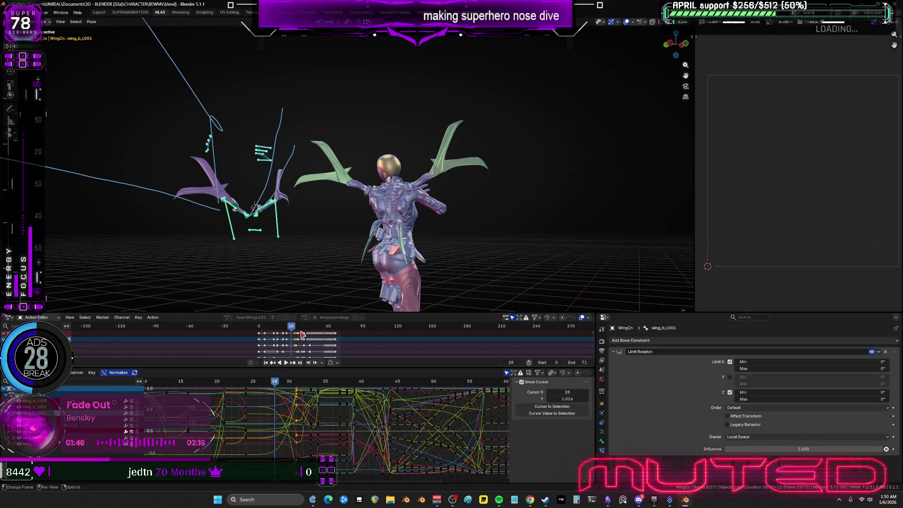
mouse_move(282, 328)
left_mouse_down()
mouse_move(240, 336)
mouse_move(345, 358)
mouse_move(168, 354)
left_mouse_up()
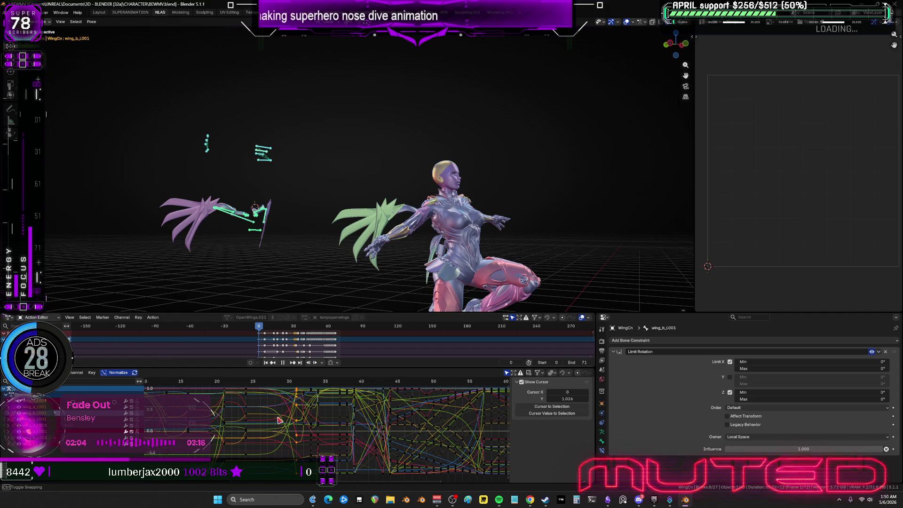
Step: Save BEWMV.blend and frame the view on the selected wing rig from behind
middle_click_drag(376, 183, 398, 161, "shift")
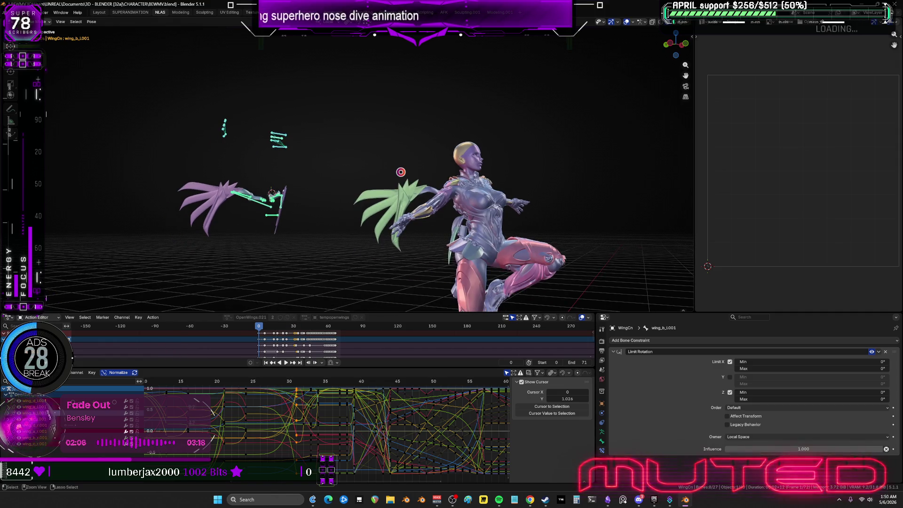
key("ctrl+s")
mouse_move(414, 239)
middle_mouse_down()
mouse_move(395, 232)
mouse_move(480, 238)
middle_mouse_up()
key("KP_Decimal")
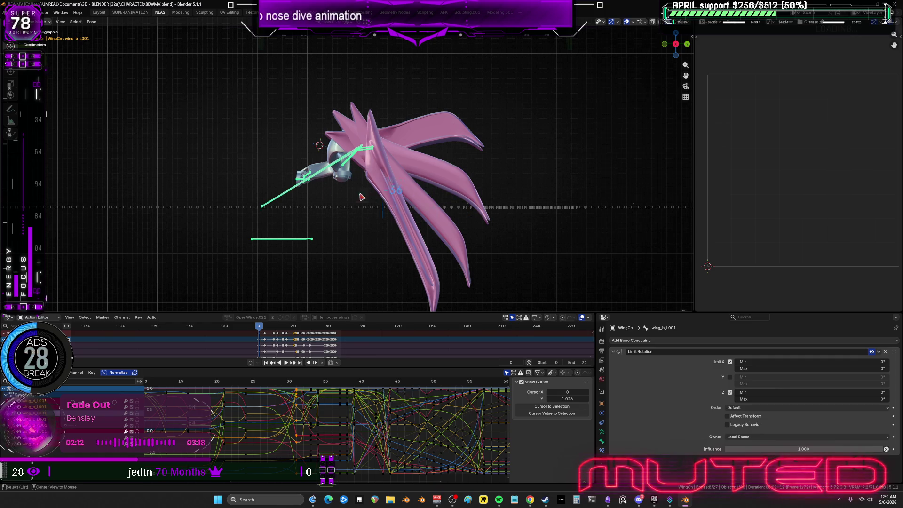
Step: Play and stop the wing animation, then narrow the selection to the right bone cluster
key("space")
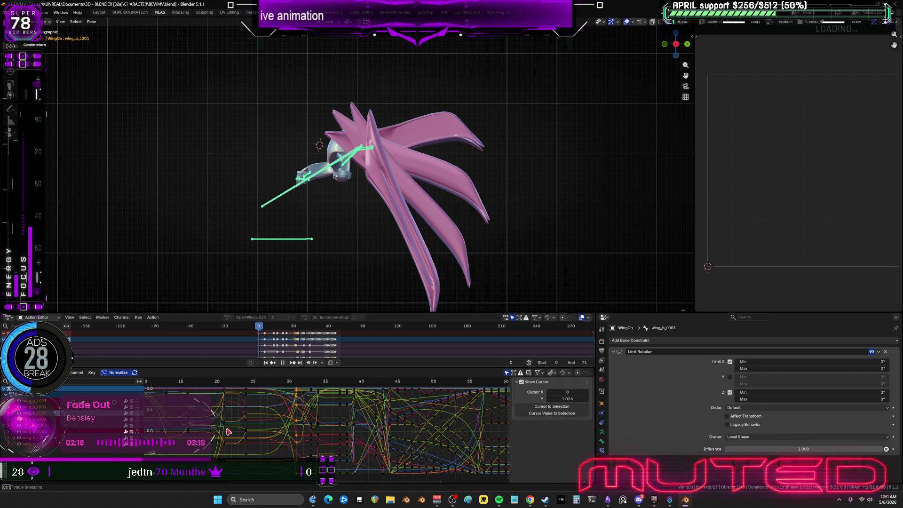
key("space")
scroll(303, 221, "down", 5)
mouse_move(302, 221)
middle_mouse_down()
mouse_move(335, 131)
mouse_move(351, 169)
mouse_move(411, 173)
middle_mouse_up()
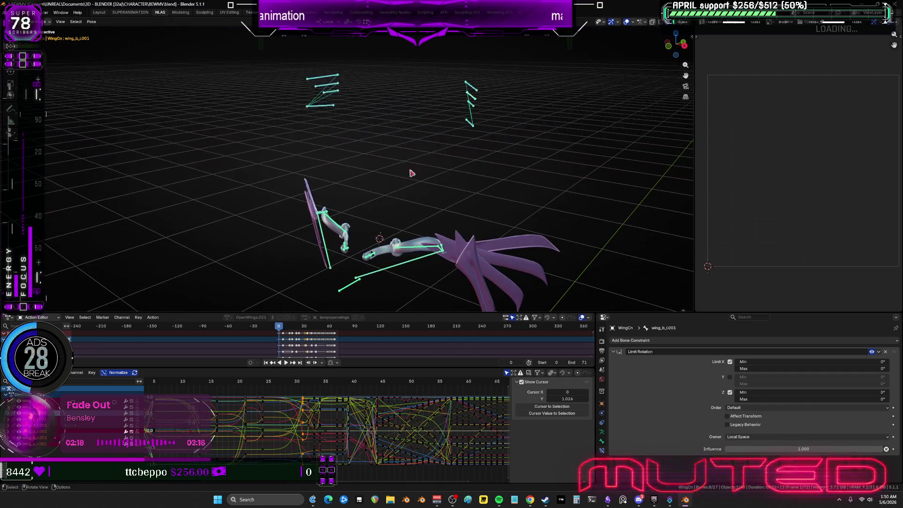
left_click_drag(512, 51, 424, 166)
mouse_move(451, 264)
middle_mouse_down()
mouse_move(503, 229)
mouse_move(463, 237)
middle_mouse_up()
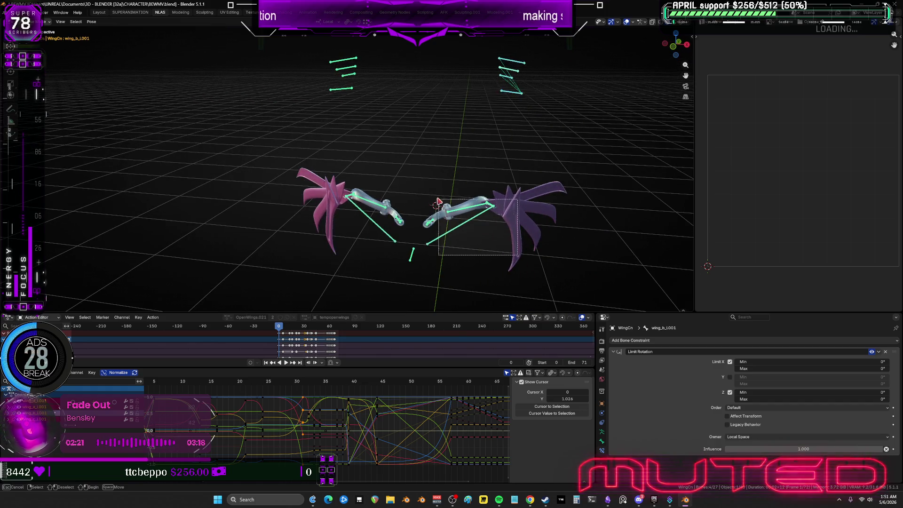
Step: Select wing_track_r, then box-select the upper right cluster of wing bones
left_click(459, 231)
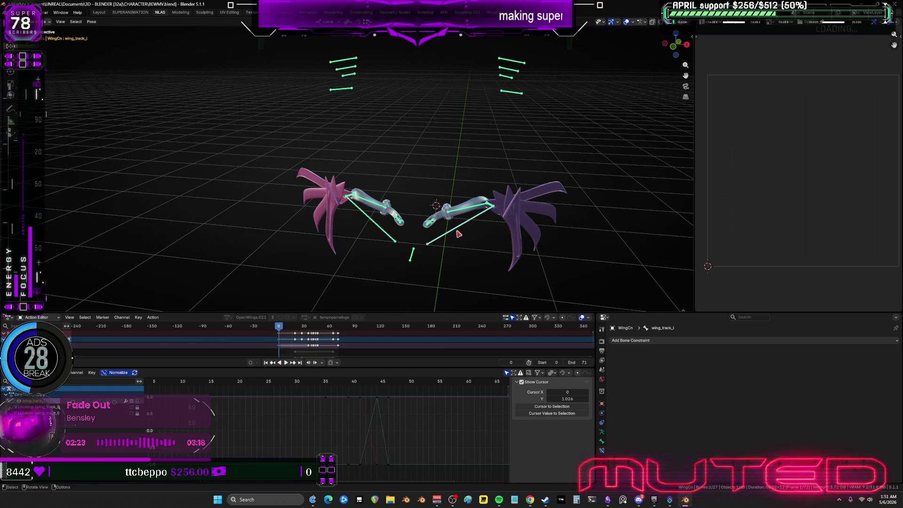
left_click(388, 234)
left_click(465, 210)
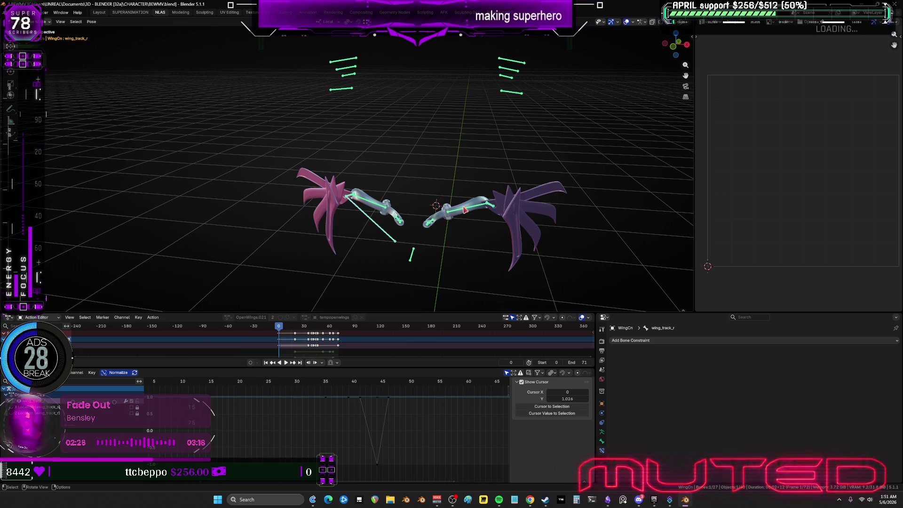
left_click_drag(535, 227, 423, 194)
left_click_drag(566, 114, 478, 45, "shift")
mouse_move(477, 44)
middle_mouse_down()
mouse_move(488, 92)
mouse_move(475, 98)
middle_mouse_up()
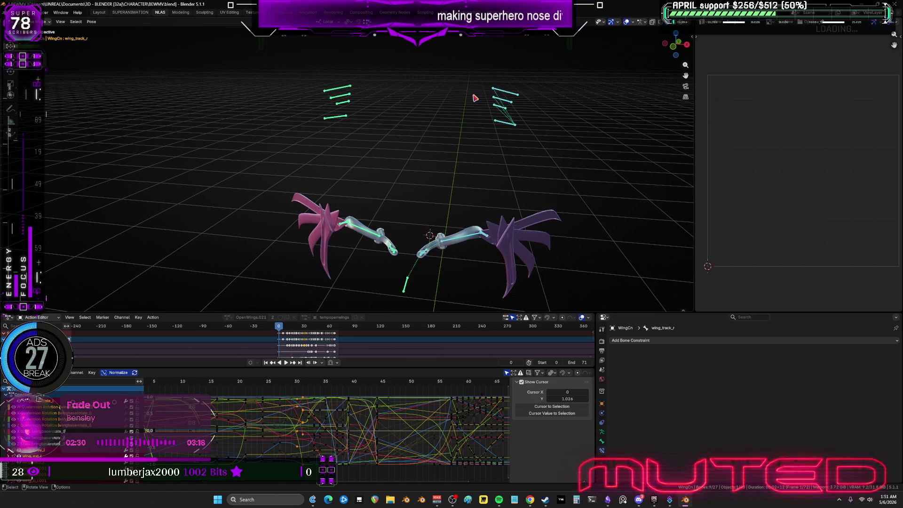
Step: Switch to an orthographic side view (numpad 3) framed on the wing
key("KP_1")
key("KP_3")
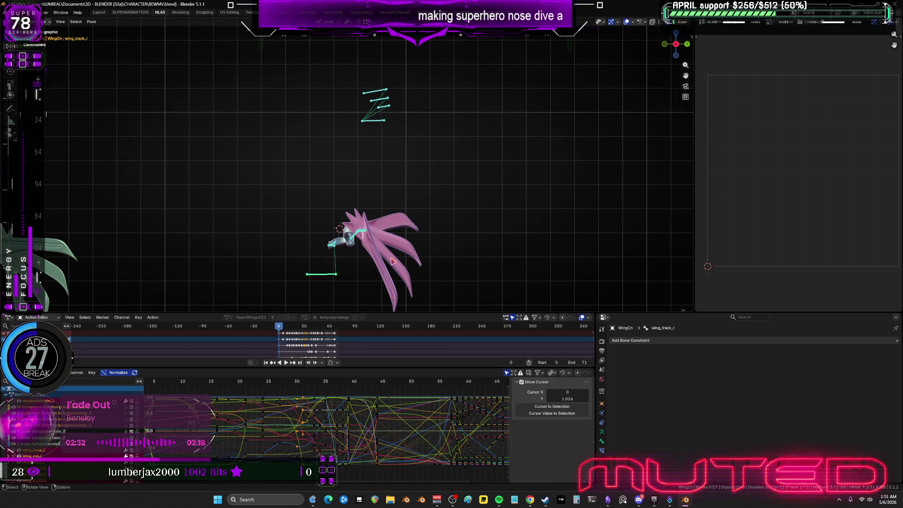
middle_click_drag(480, 210, 471, 160, "shift")
scroll(471, 160, "up", 6)
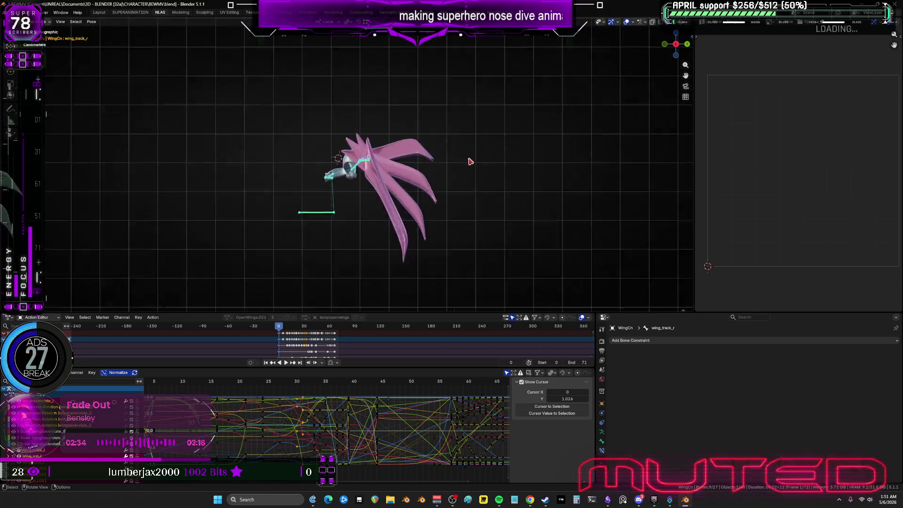
middle_click_drag(565, 177, 443, 135, "shift")
scroll(444, 135, "down", 3)
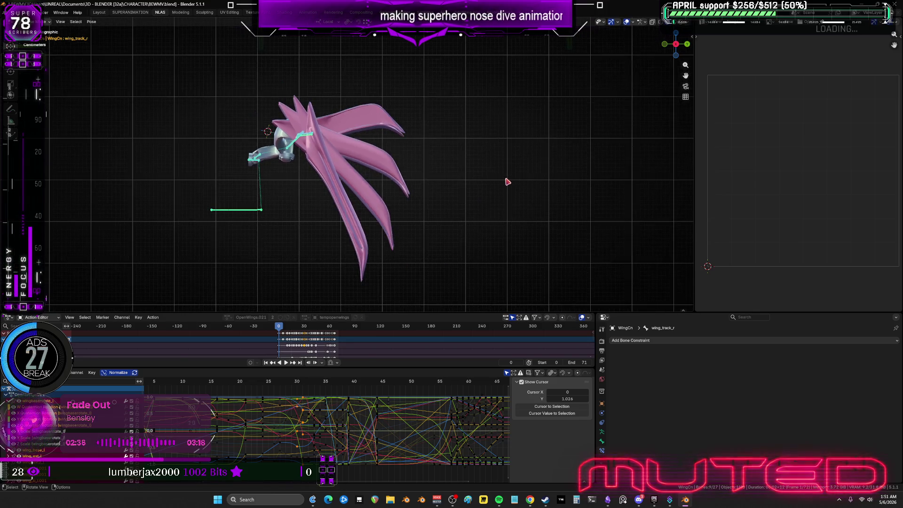
Step: Fit the graph curves, go to frame 1 and rotate the selected upper wing bones
key("r")
key("Escape")
key("Home")
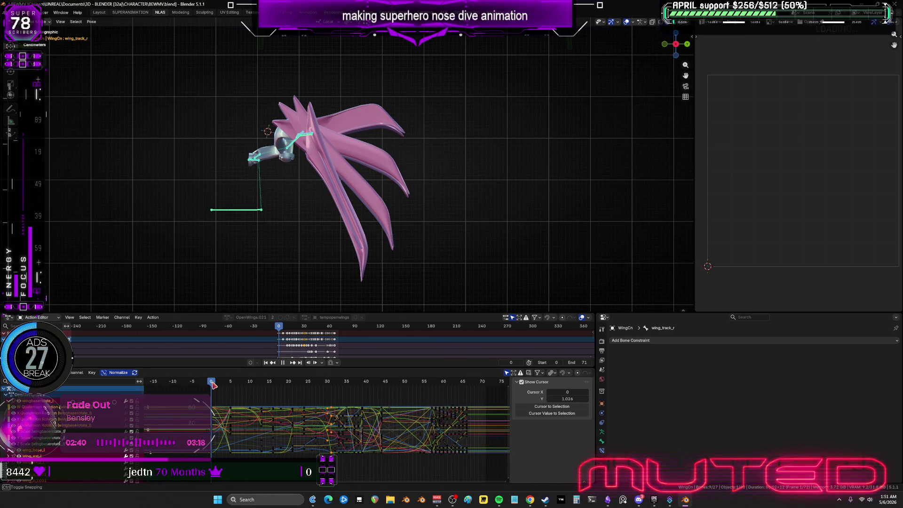
left_click_drag(213, 385, 216, 386)
key("r")
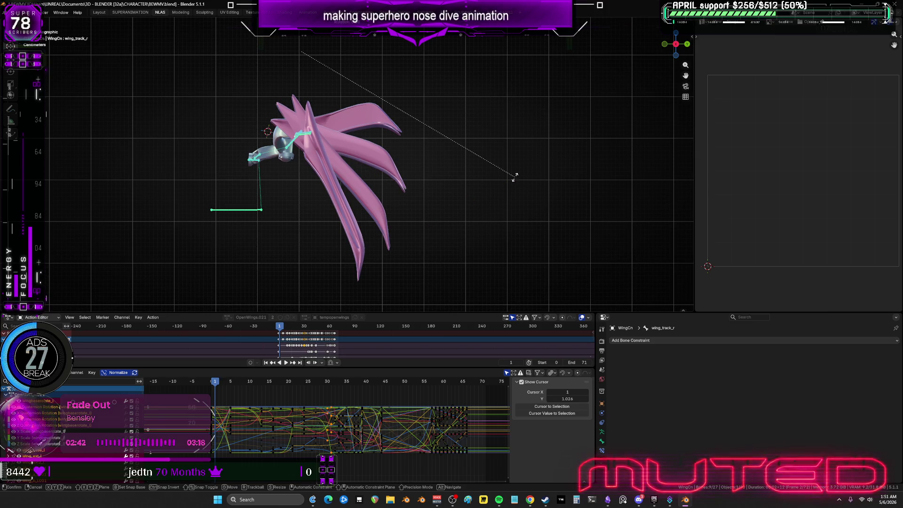
left_click(516, 179)
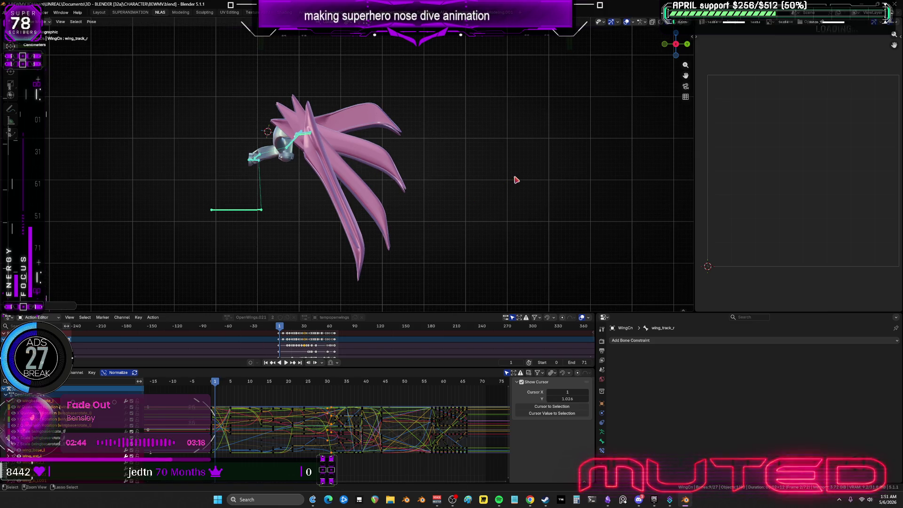
Step: Inspect the wingbaserotate_l bone's constraint, cancelling a trial rotation
middle_click_drag(258, 215, 416, 233)
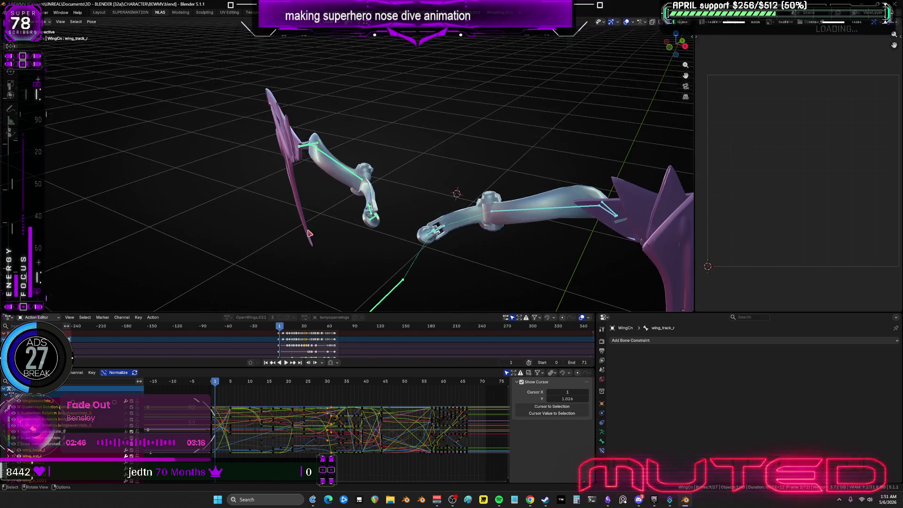
left_click(522, 251)
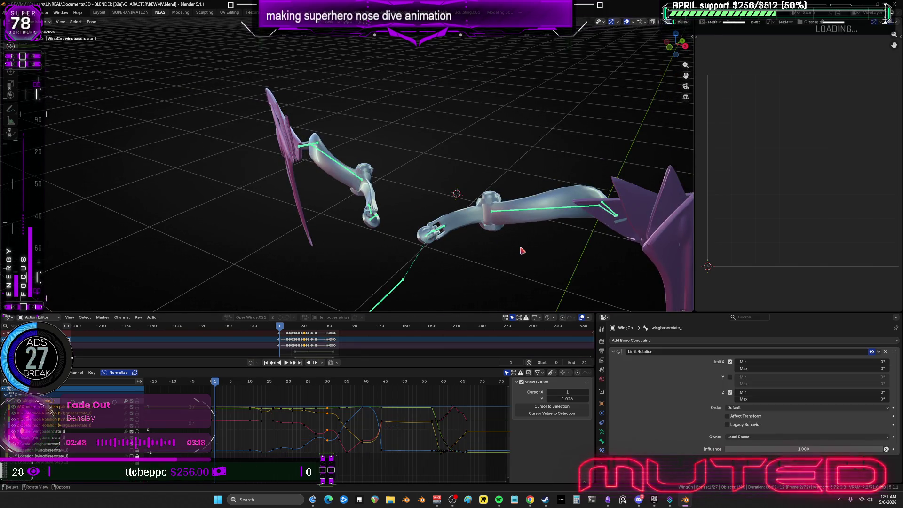
key("r")
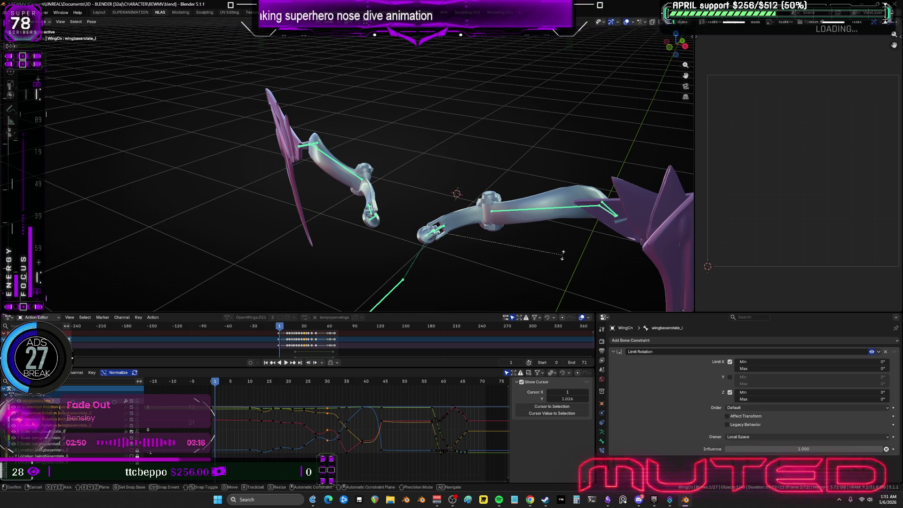
right_click(563, 255)
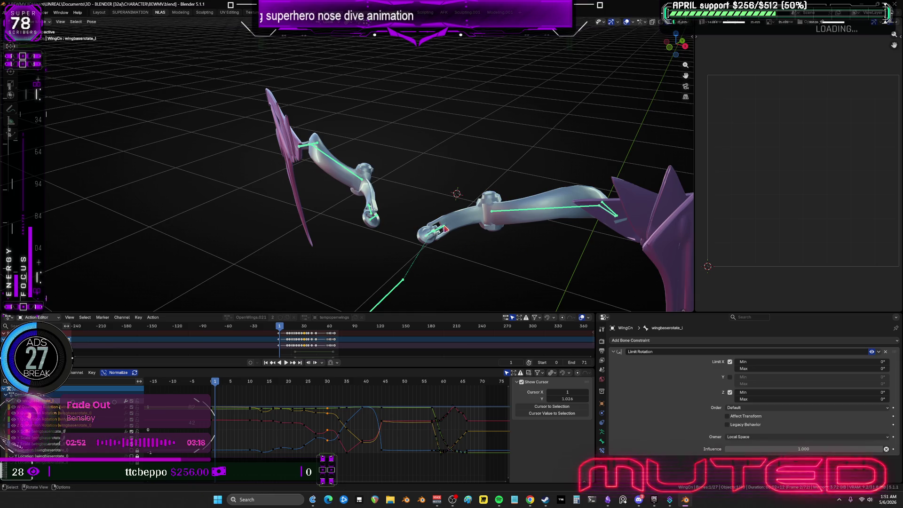
Step: Check Limit Rotation on wing_base_l, wing_ext_l and wingbaserotate_r, then select more wing bones
left_click(532, 217)
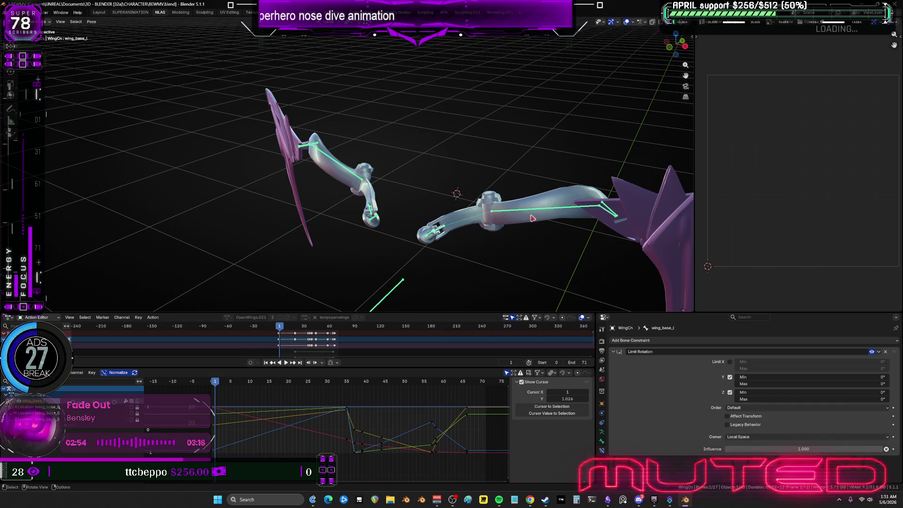
left_click(537, 214)
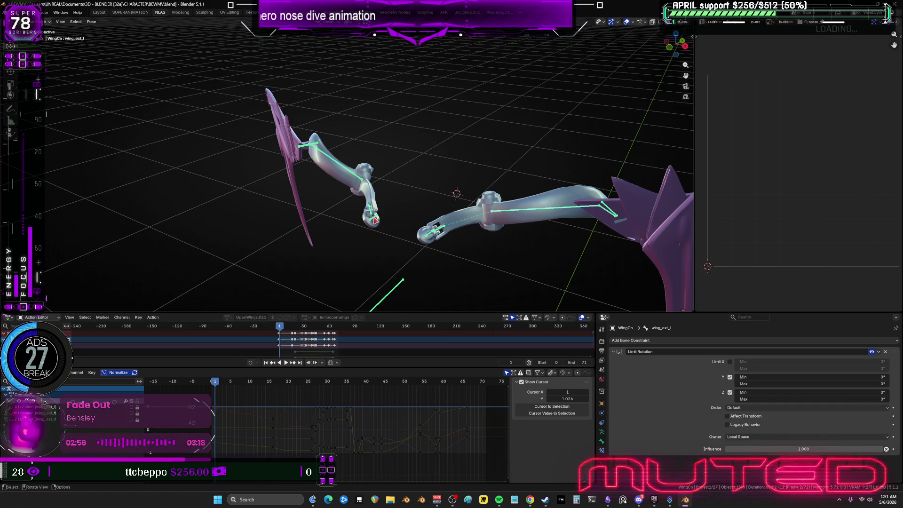
left_click(383, 220)
mouse_move(614, 282)
left_mouse_down()
mouse_move(362, 137)
mouse_move(372, 144)
left_mouse_up()
scroll(488, 202, "down", 5)
left_click_drag(503, 232, 267, 61)
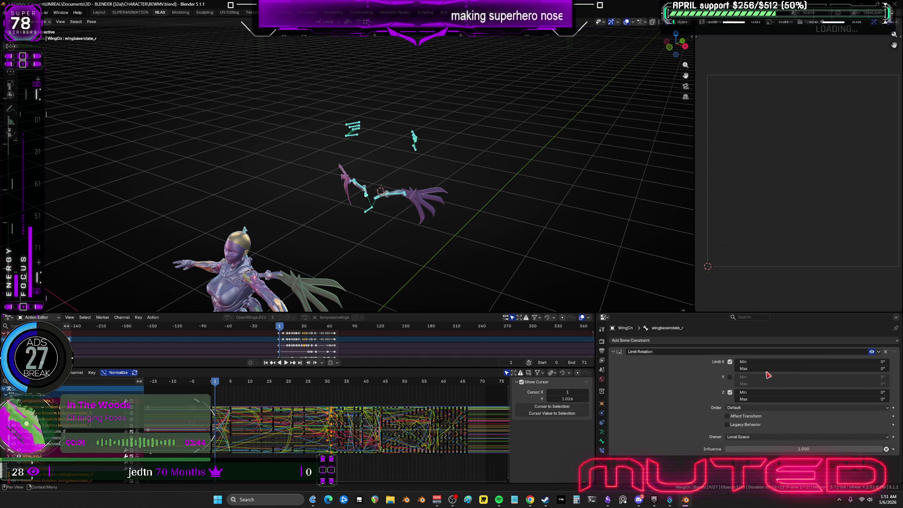
middle_click_drag(458, 137, 382, 174)
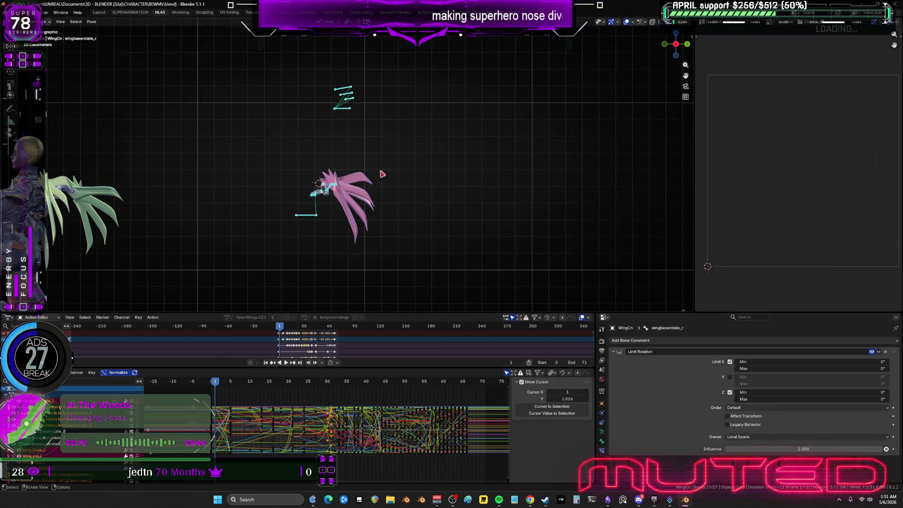
Step: Switch the viewport to wireframe and zoom in along the left wing joint
scroll(383, 174, "up", 2)
scroll(423, 198, "up", 6)
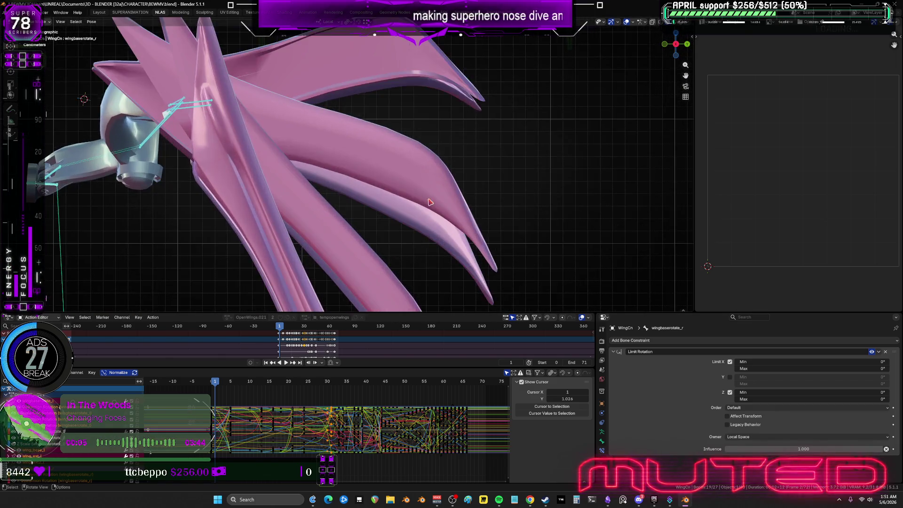
scroll(430, 202, "down", 8)
key("shift+z")
scroll(364, 188, "up", 2)
scroll(288, 115, "up", 6)
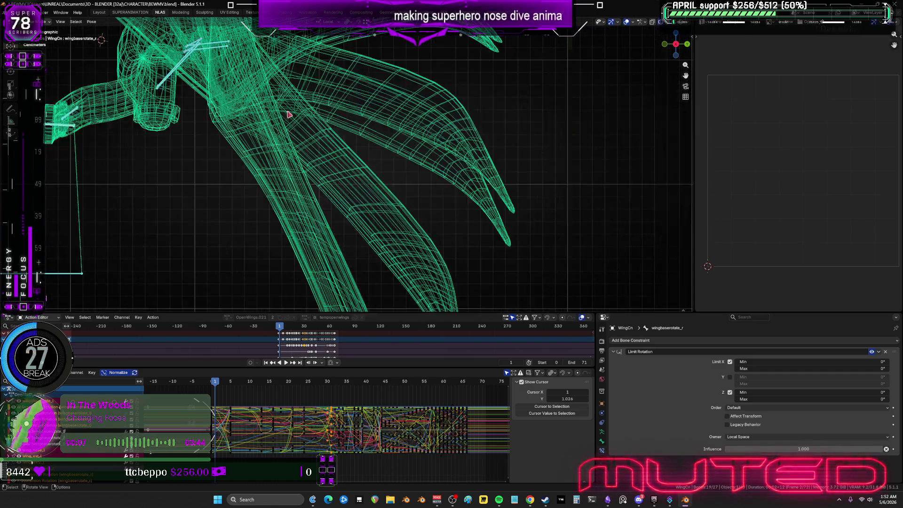
scroll(289, 114, "down", 5)
scroll(242, 162, "up", 8)
scroll(101, 226, "up", 3)
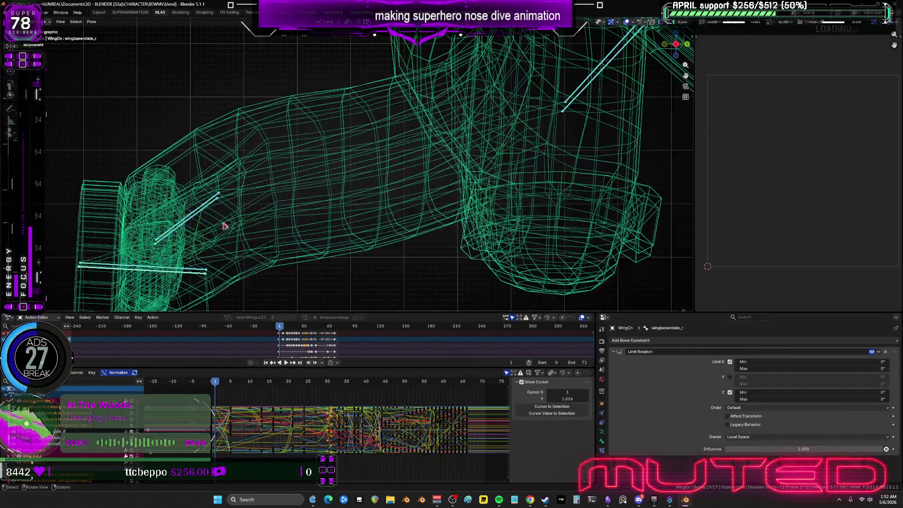
middle_click_drag(122, 229, 279, 214, "shift")
Step: Make wingbaserotate_l active, box-select the left wing bone ends, and rewind to frame 0
left_click(252, 227)
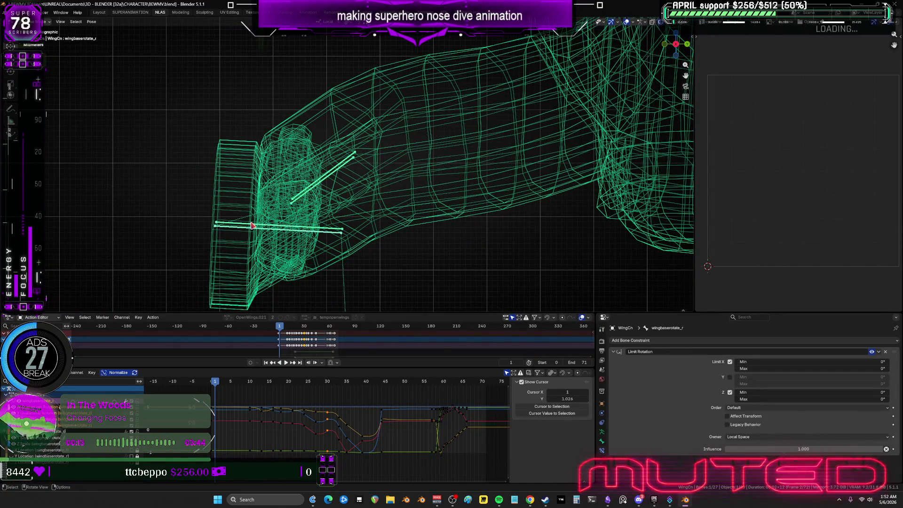
left_click(253, 227)
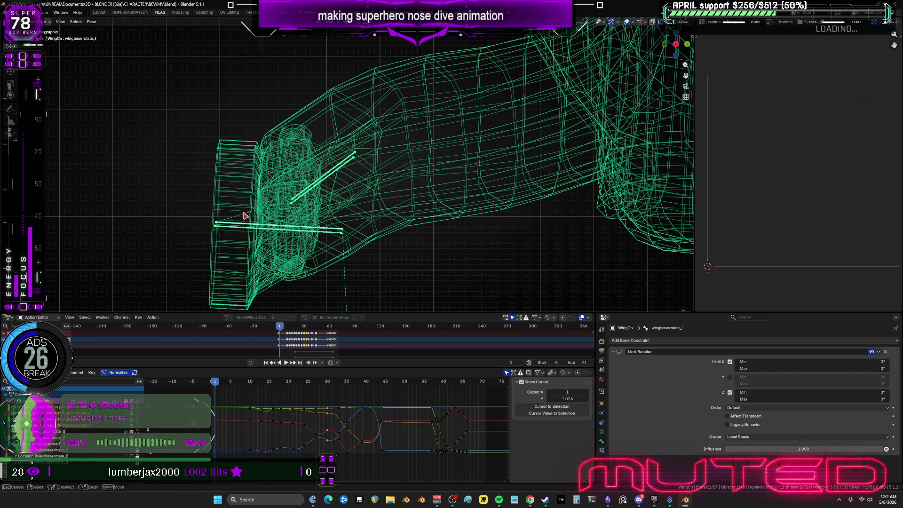
left_click_drag(252, 200, 189, 255)
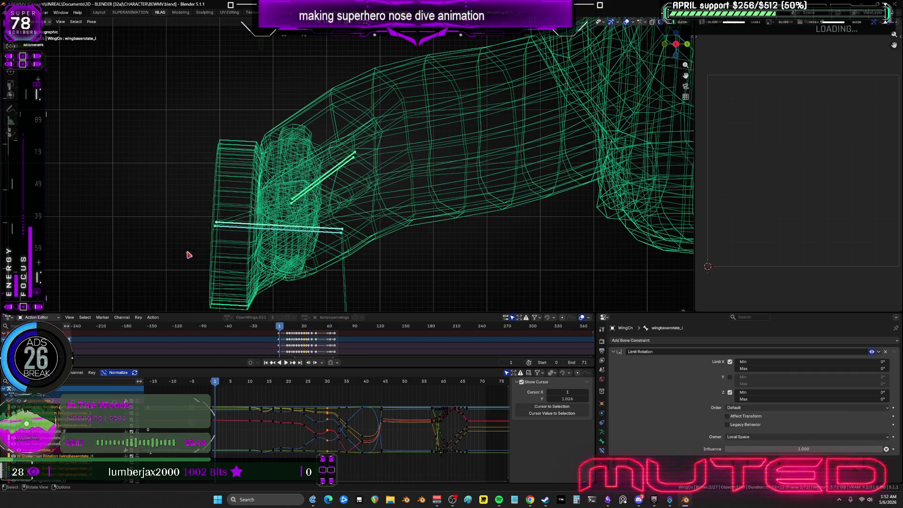
left_click_drag(214, 382, 212, 383)
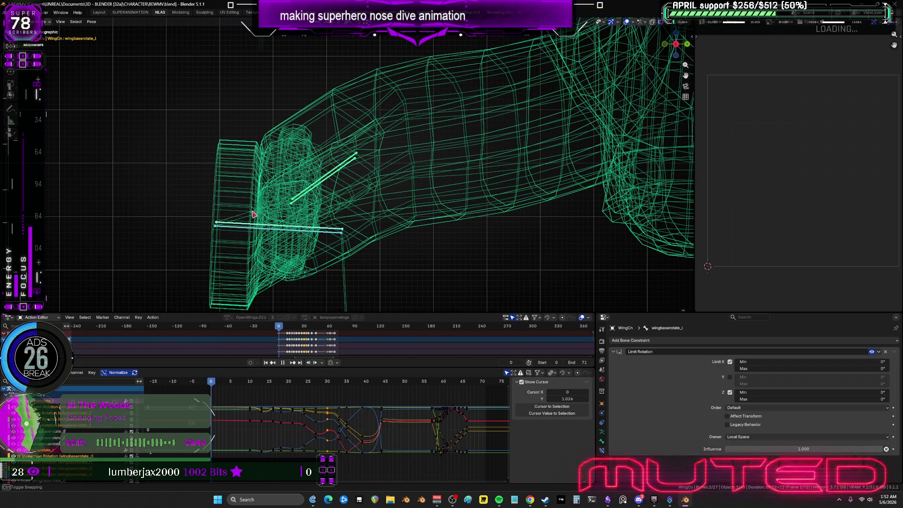
left_click_drag(254, 215, 252, 250)
Step: Open the options for clearing pose transforms
scroll(238, 233, "down", 4)
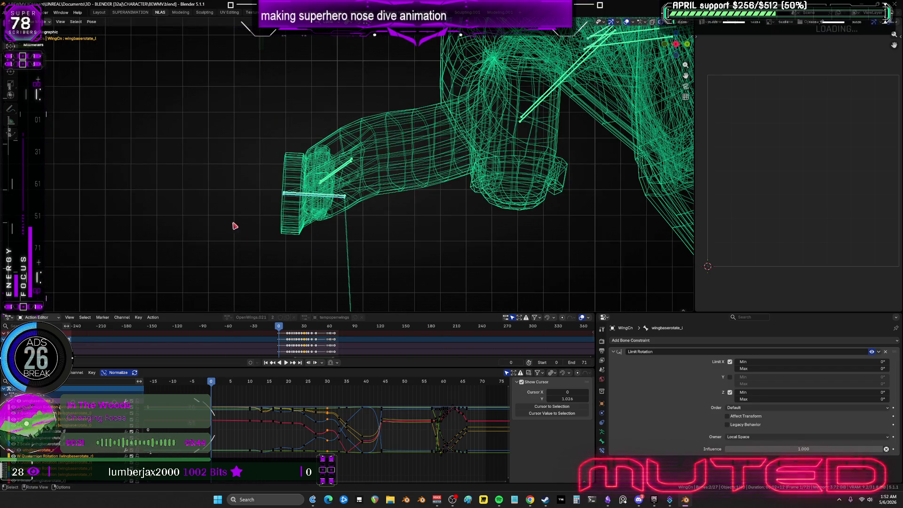
left_click(92, 22)
mouse_move(122, 36)
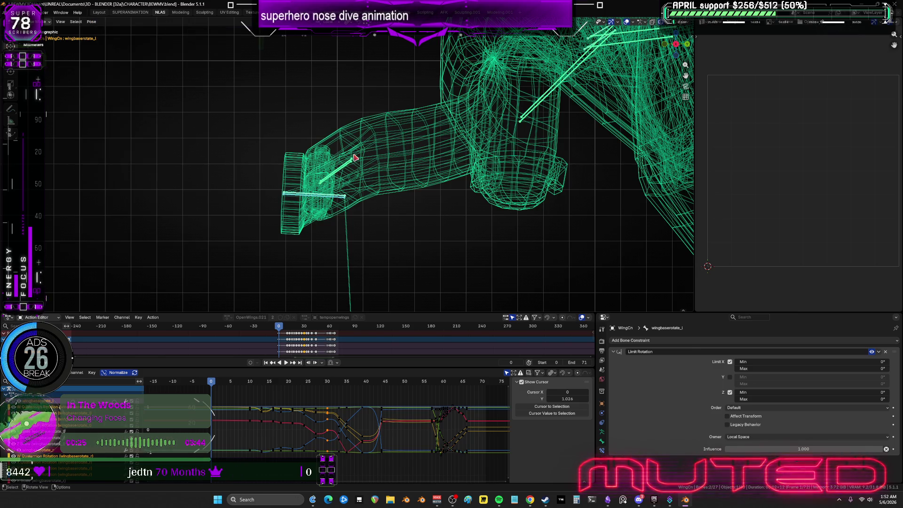
scroll(358, 165, "down", 6)
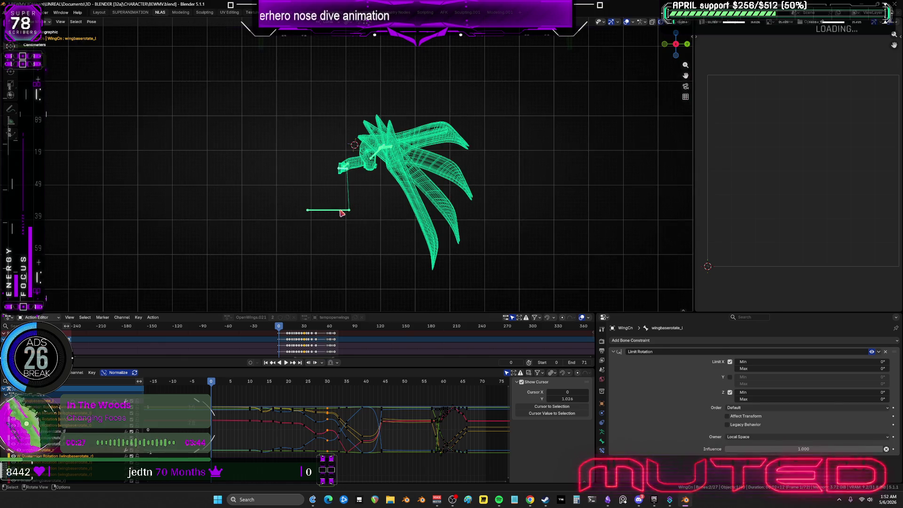
Step: Select the spine_05 bone and clear its pose transforms via Pose > Clear Transform
left_click(342, 213)
scroll(346, 212, "up", 6)
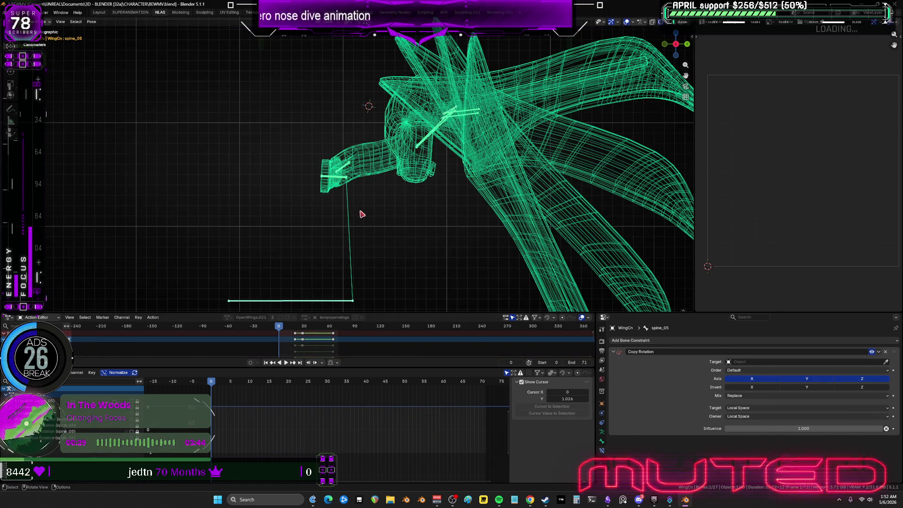
scroll(313, 202, "down", 1)
scroll(310, 193, "down", 2, "shift")
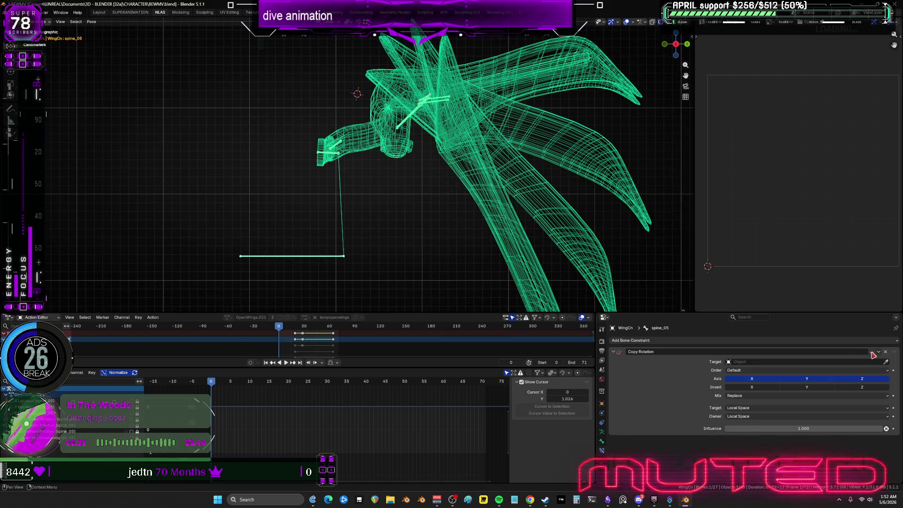
left_click(91, 22)
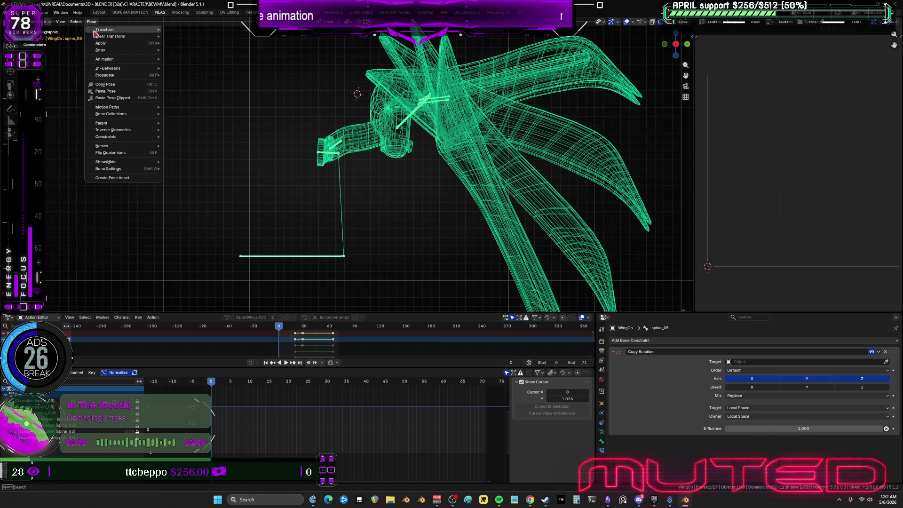
mouse_move(107, 37)
left_click(196, 40)
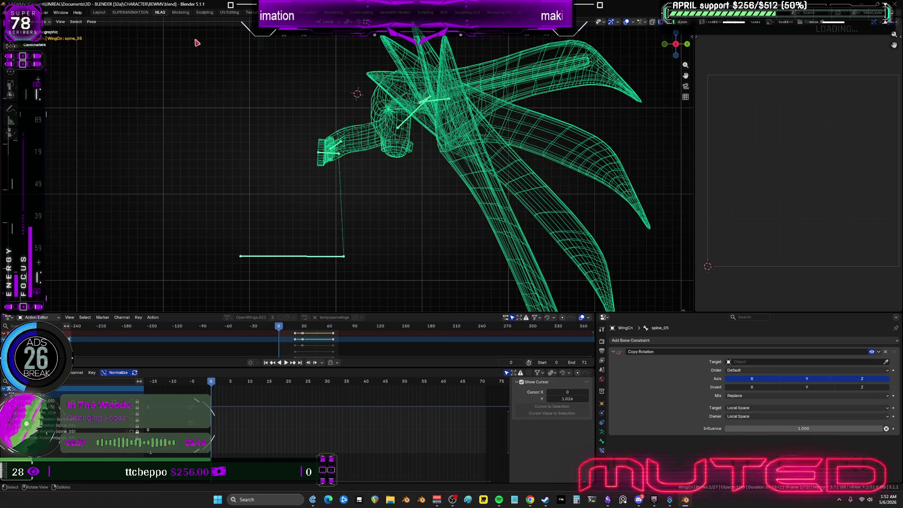
Step: Scrub through the first animation frames, then select the wing_ext_l bone
mouse_move(214, 385)
left_mouse_down()
mouse_move(231, 392)
mouse_move(215, 394)
left_mouse_up()
scroll(442, 147, "up", 3)
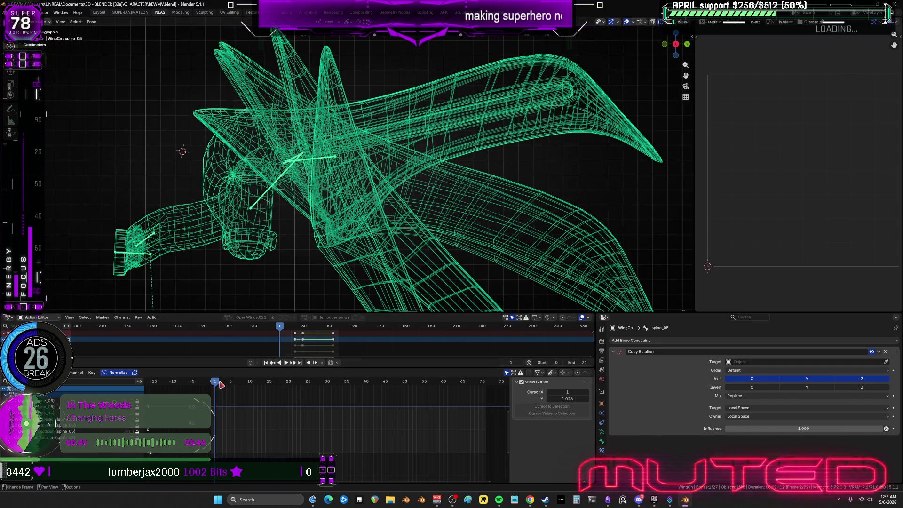
scroll(252, 225, "up", 4)
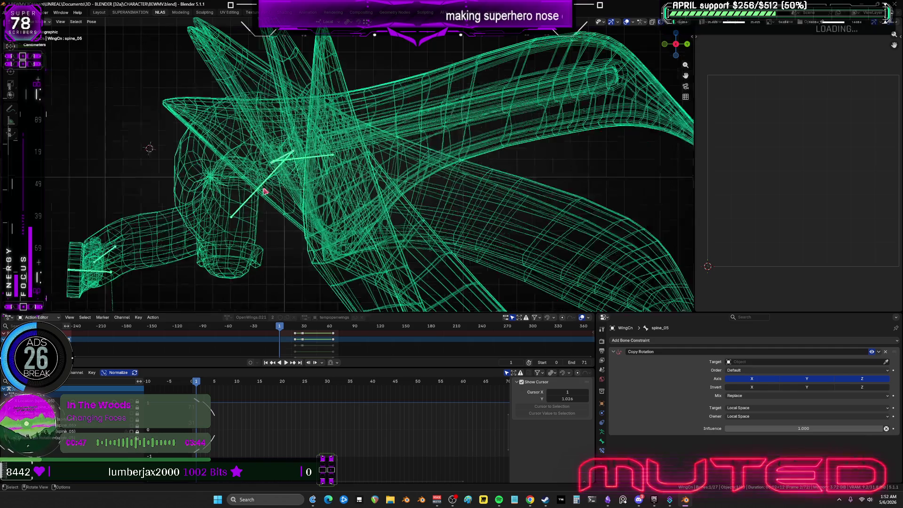
left_click(227, 193)
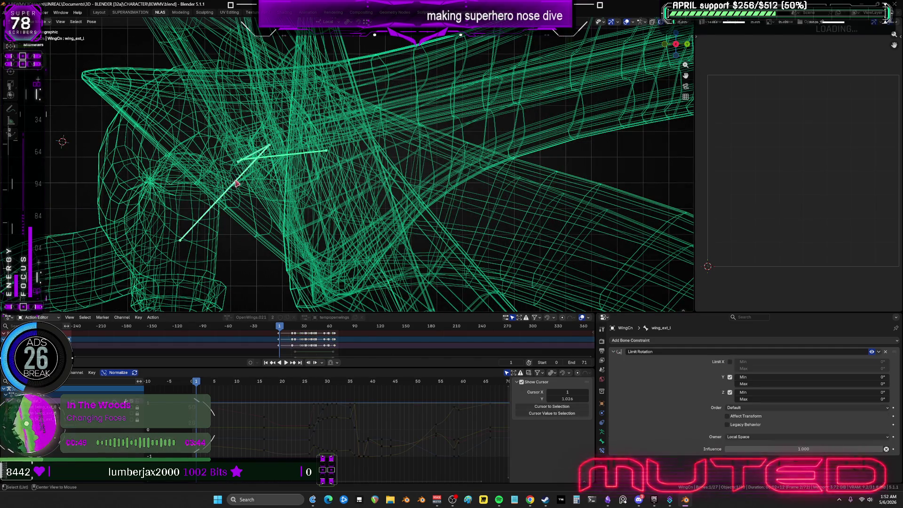
Step: Try selecting the wing_track_l and wing_track_r bones, then clear the bone selection
left_click(251, 175, "shift")
middle_click_drag(251, 175, 325, 165, "shift")
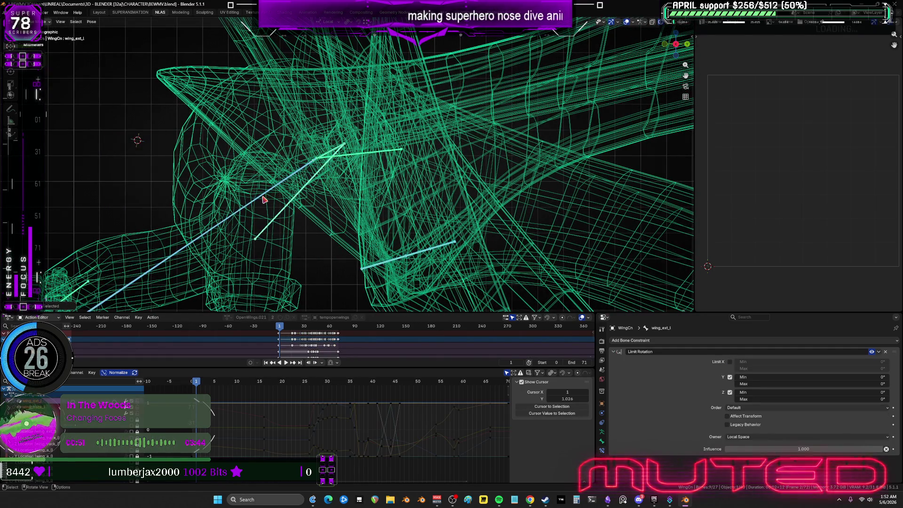
left_click(264, 200)
key("alt+a")
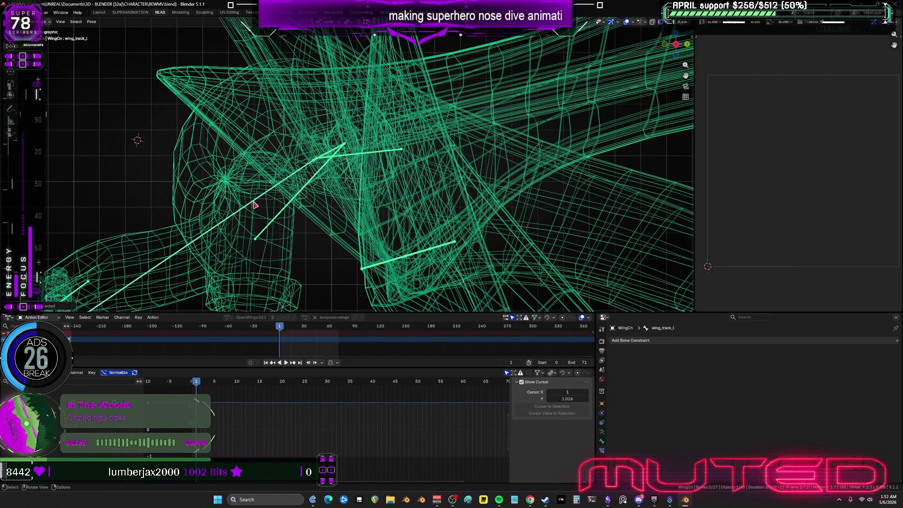
left_click(255, 205)
key("alt+a")
Step: Select a wing bone near the leg and start a rotation, then cancel it
mouse_move(278, 185)
middle_mouse_down()
mouse_move(199, 212)
mouse_move(199, 221)
middle_mouse_up()
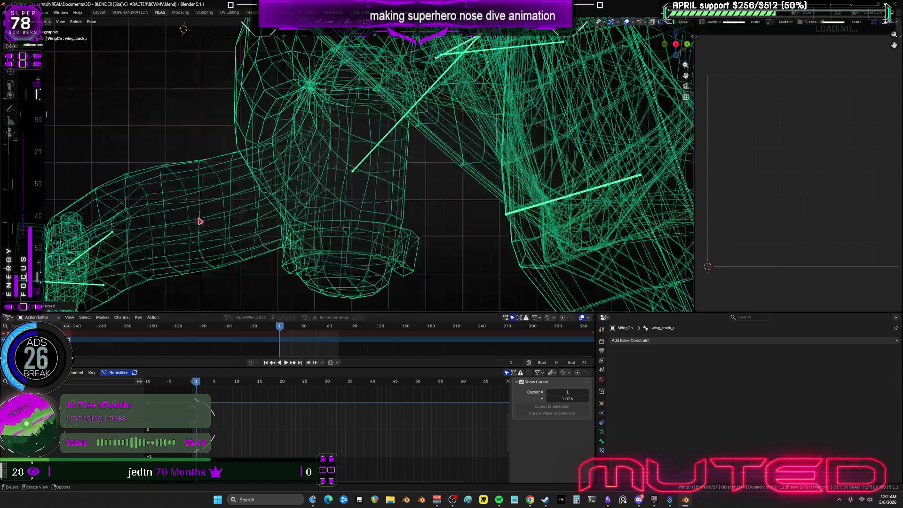
middle_click_drag(132, 246, 112, 260)
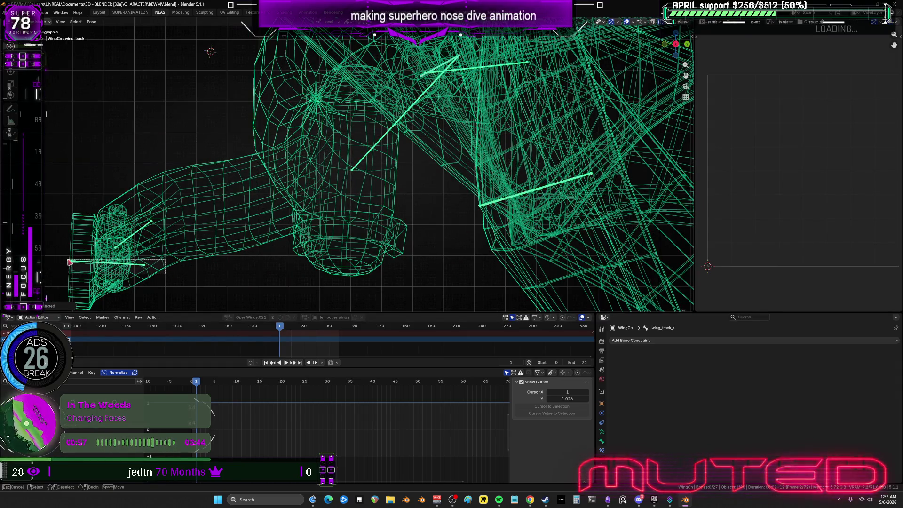
left_click(58, 259)
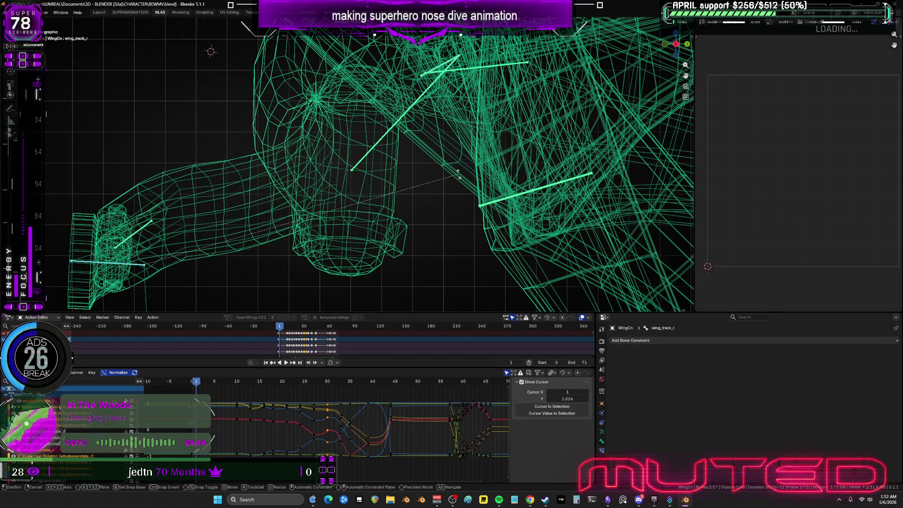
middle_click_drag(455, 164, 322, 182)
scroll(322, 182, "down", 3)
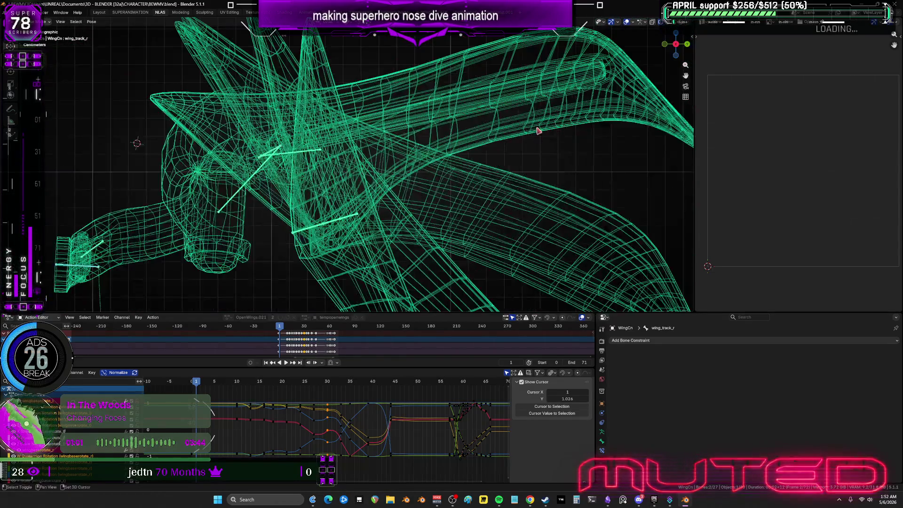
left_click_drag(410, 241, 361, 217)
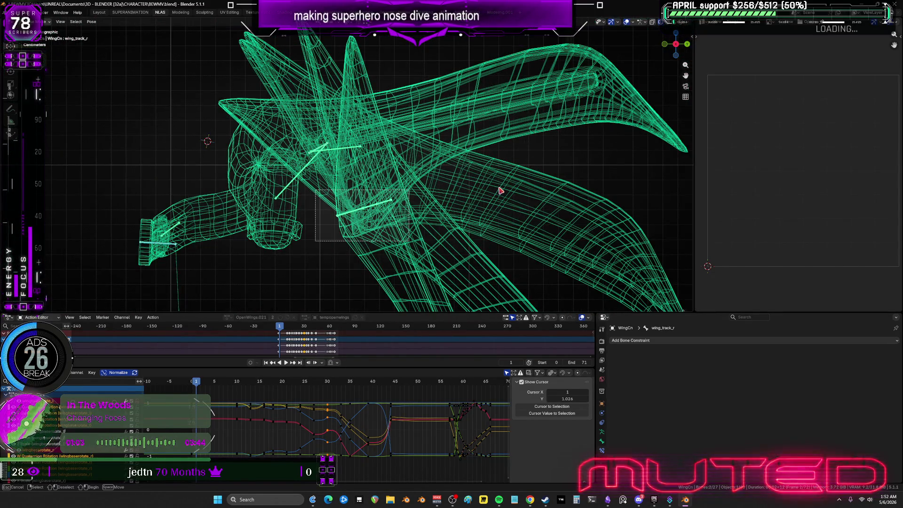
key("r")
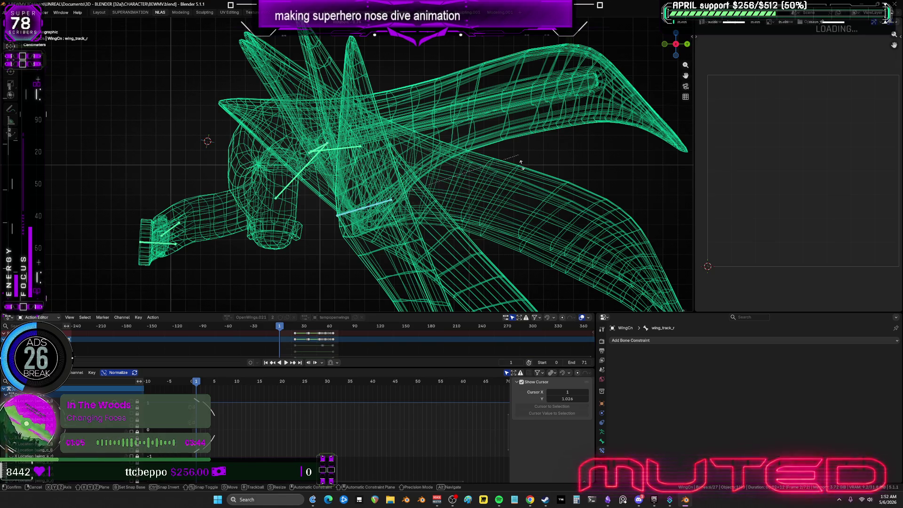
right_click(414, 187)
Step: Box-select the upper wing bones and rotate them to a new joint angle
left_click_drag(389, 179, 256, 118)
key("r")
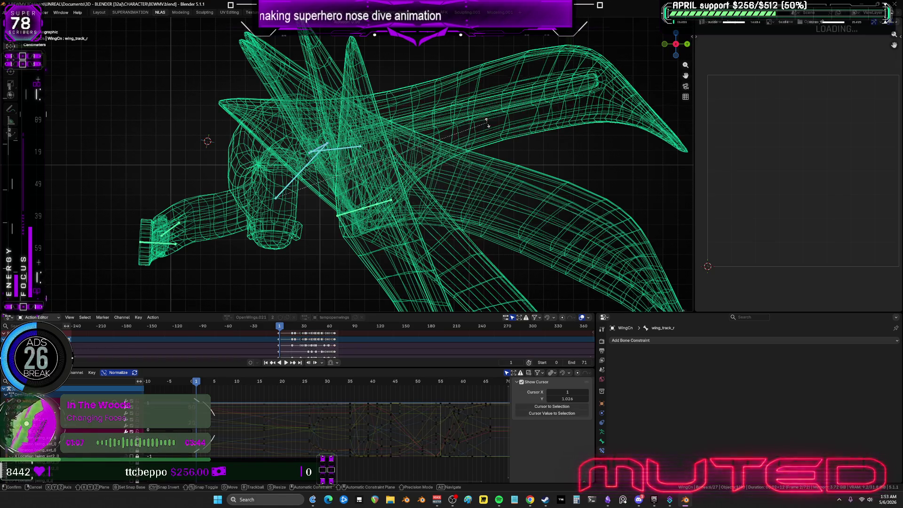
left_click(385, 137)
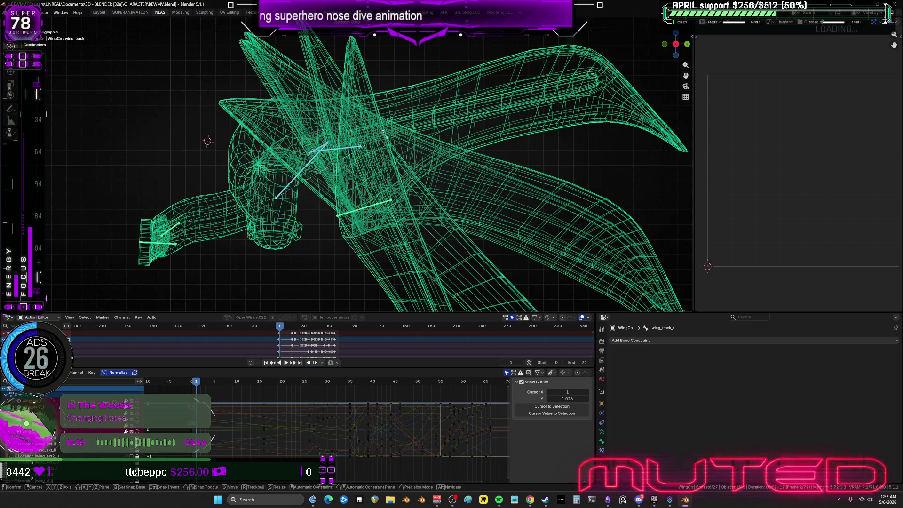
scroll(358, 141, "up", 5)
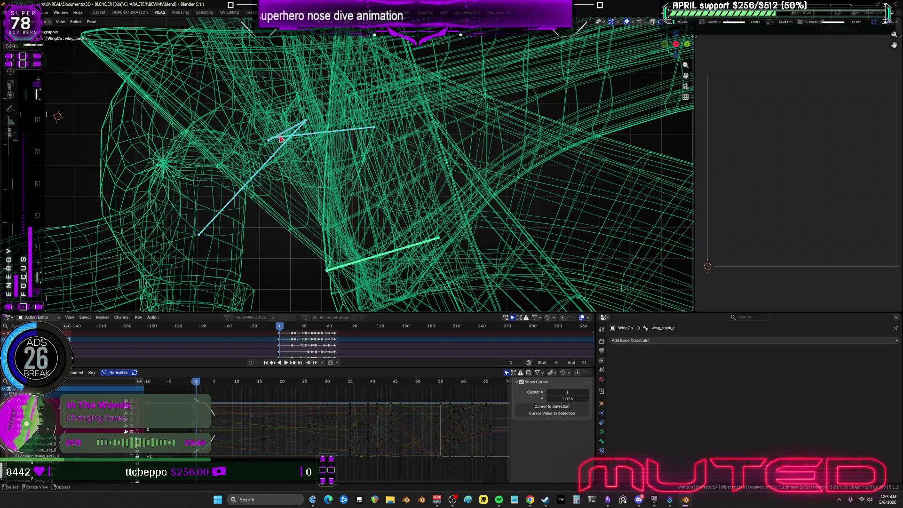
left_click(383, 133)
scroll(496, 138, "down", 5)
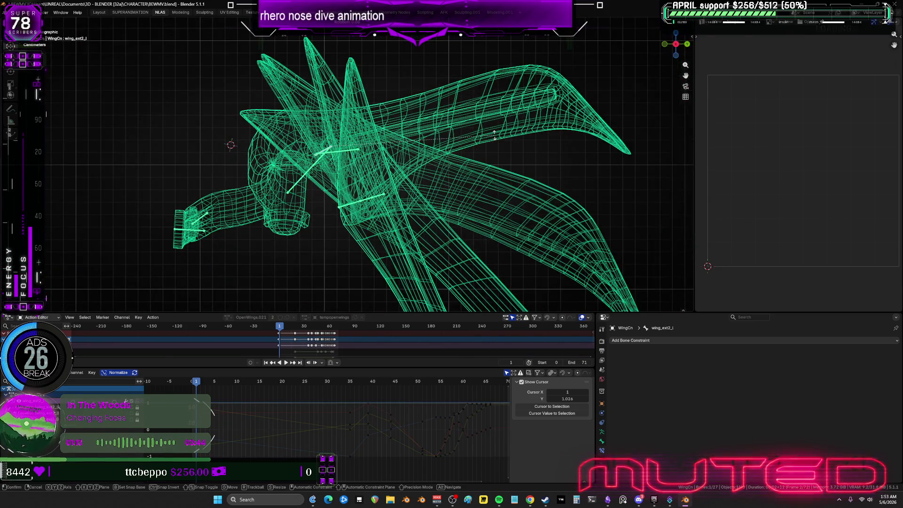
mouse_move(495, 138)
middle_mouse_down()
mouse_move(510, 153)
mouse_move(460, 175)
mouse_move(457, 164)
mouse_move(420, 156)
mouse_move(413, 202)
mouse_move(420, 155)
mouse_move(327, 233)
mouse_move(407, 177)
mouse_move(513, 129)
mouse_move(422, 207)
mouse_move(414, 188)
mouse_move(404, 212)
mouse_move(417, 158)
middle_mouse_up()
Step: Zoom the perspective view in on both wing arms to inspect the pose
scroll(427, 205, "up", 2)
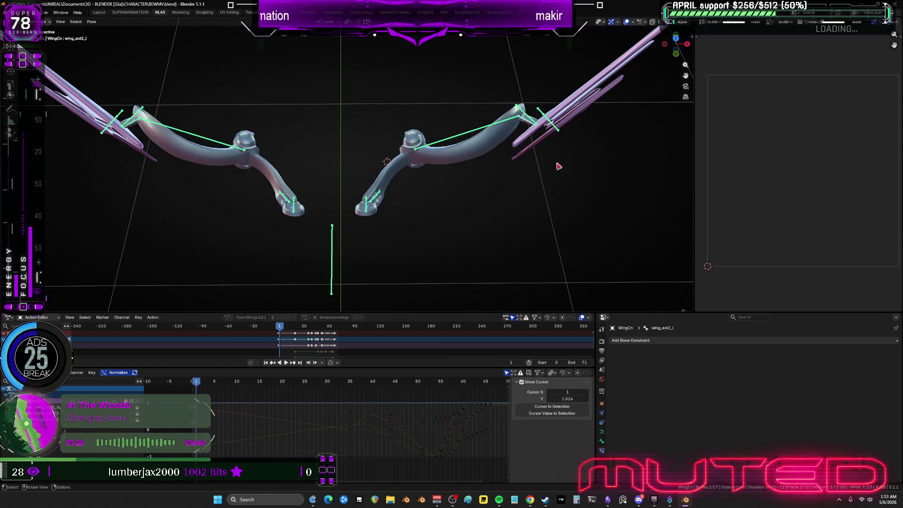
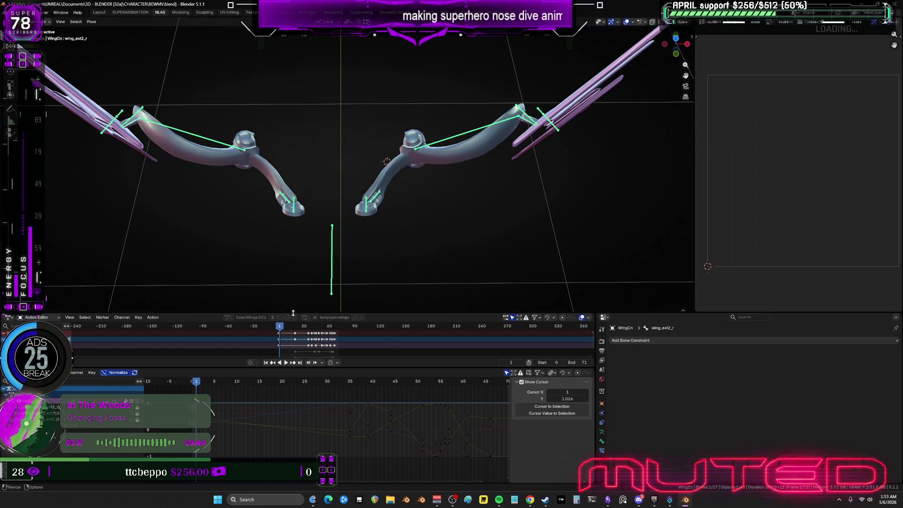
Step: Review the existing wing animation by playing it and scrubbing through frames 0 to 35
left_click(509, 160)
mouse_move(188, 395)
left_mouse_down()
mouse_move(358, 478)
mouse_move(358, 471)
left_mouse_up()
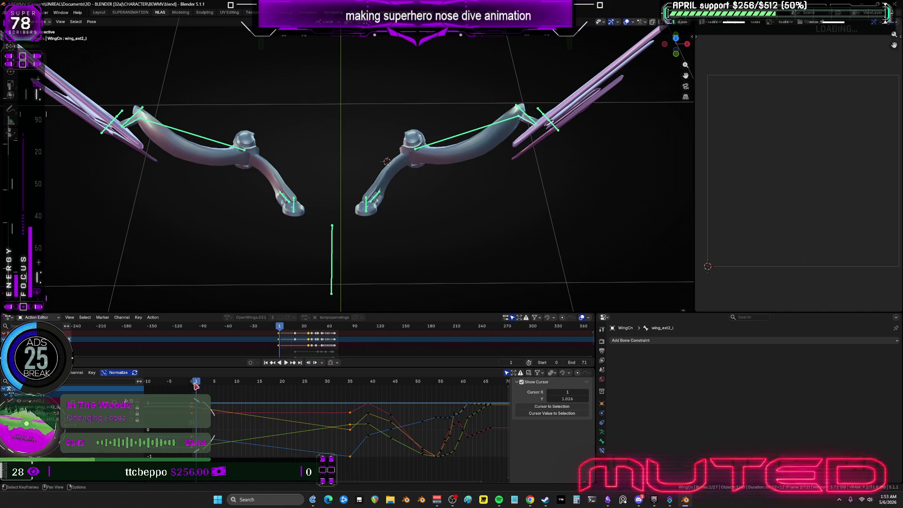
key("space")
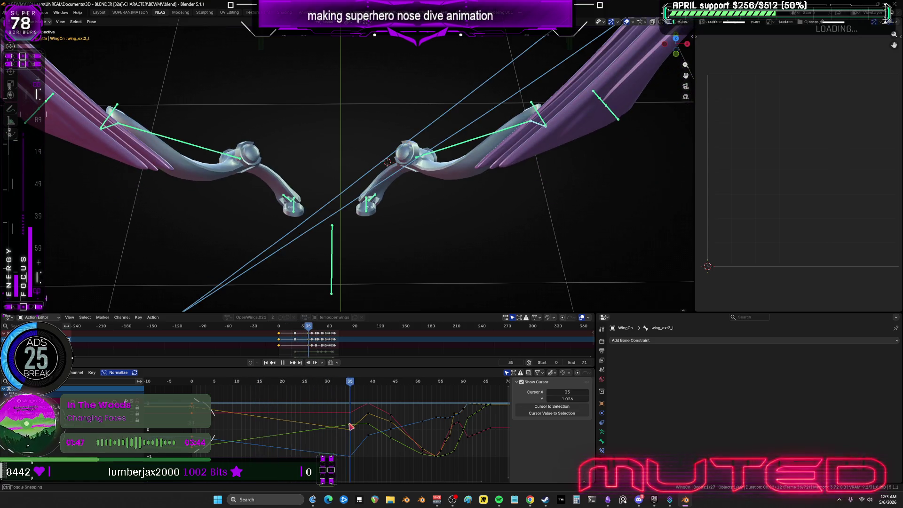
key("Escape")
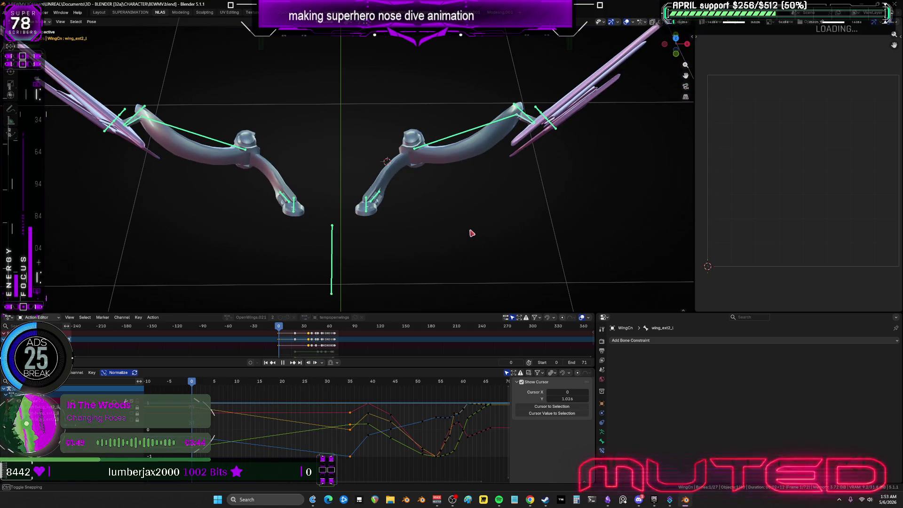
right_click(329, 410)
mouse_move(330, 410)
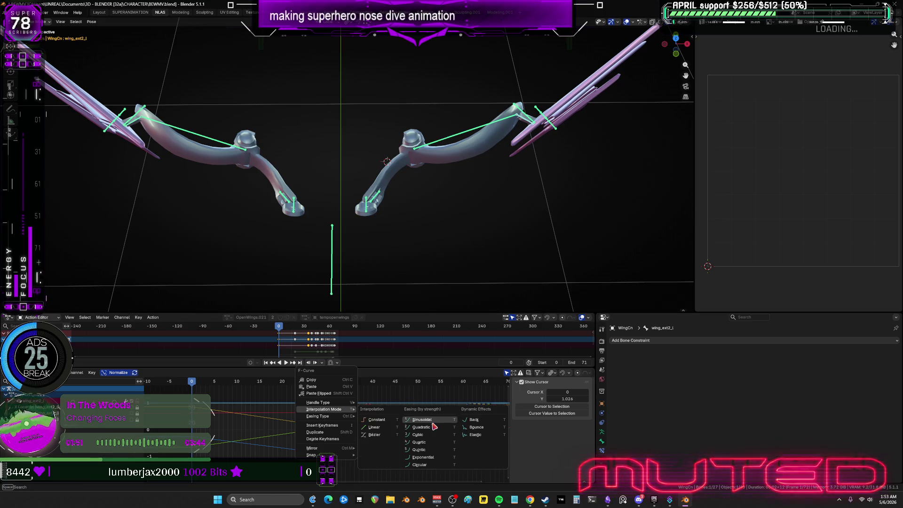
mouse_move(194, 385)
left_mouse_down()
mouse_move(332, 400)
mouse_move(352, 411)
mouse_move(194, 431)
mouse_move(193, 423)
left_mouse_up()
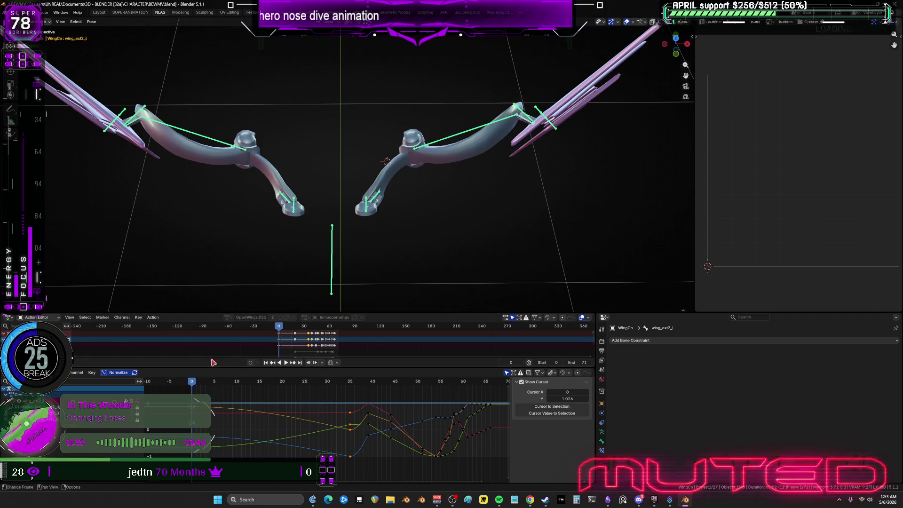
key("space")
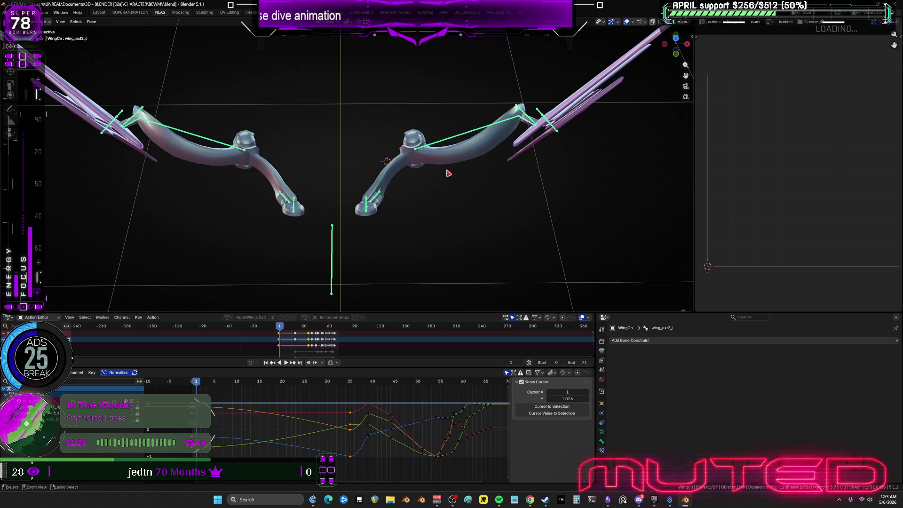
Step: Reselect the left outer wing bone wing_ext2_l after trying several selections
left_click(142, 134)
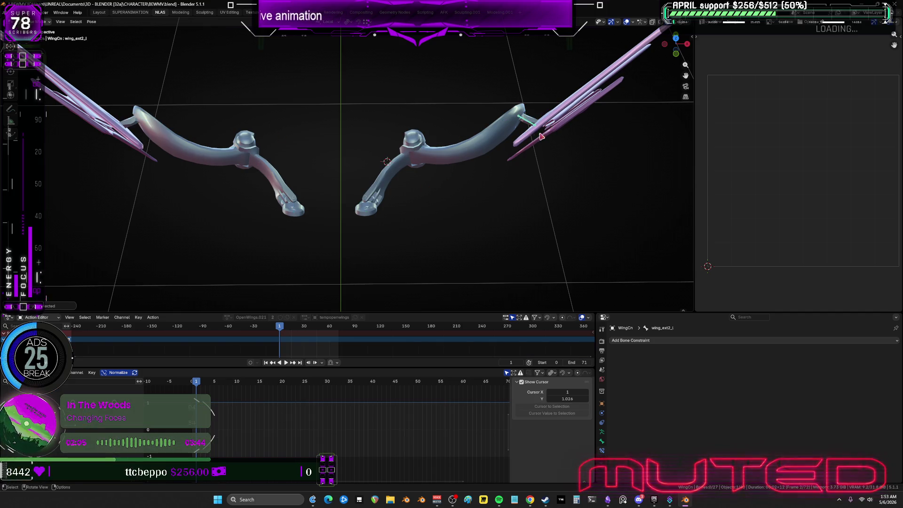
key("a")
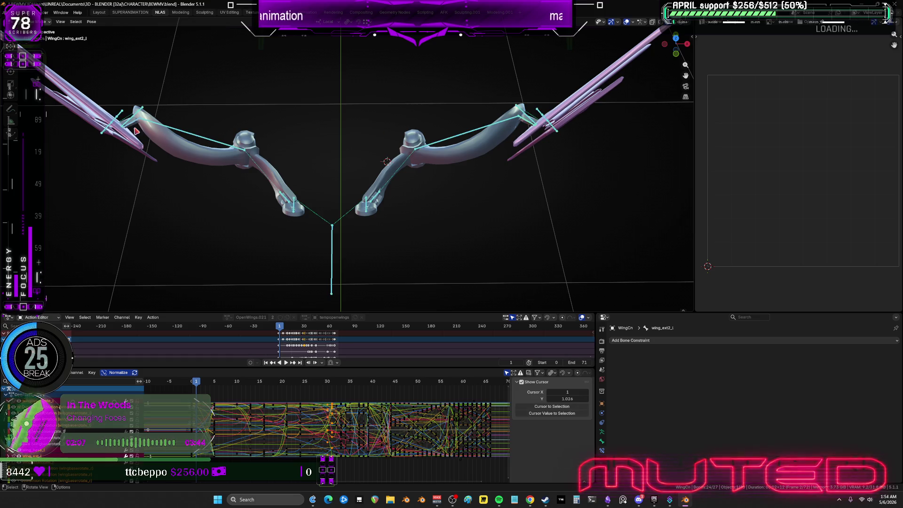
left_click(132, 127)
key("ctrl+shift+m")
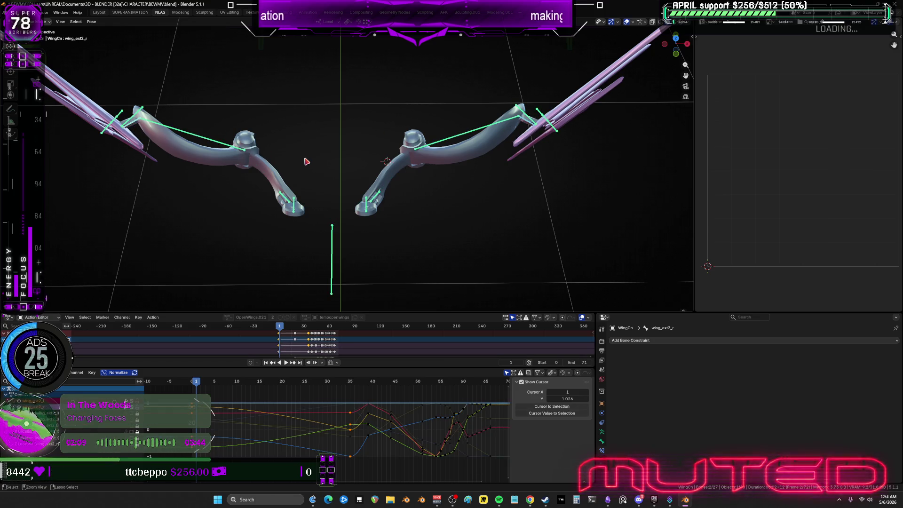
key("a")
key("alt+a")
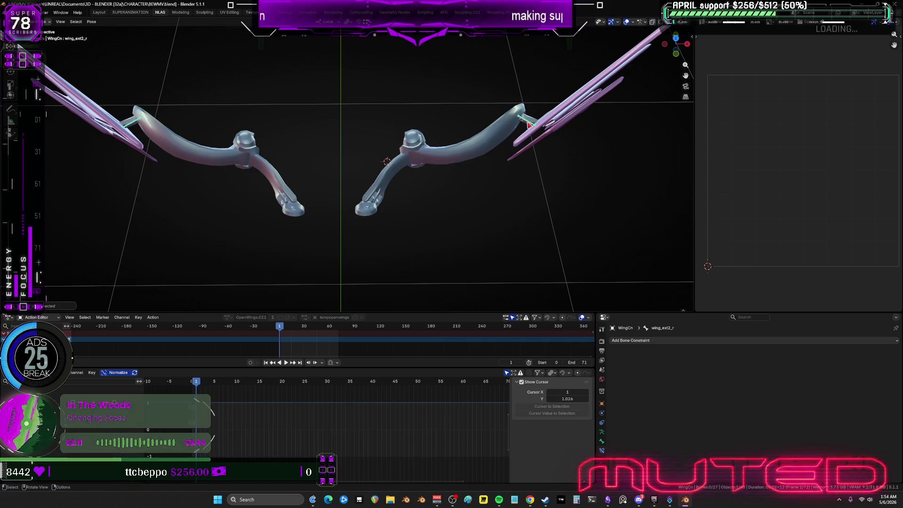
key("ctrl+z")
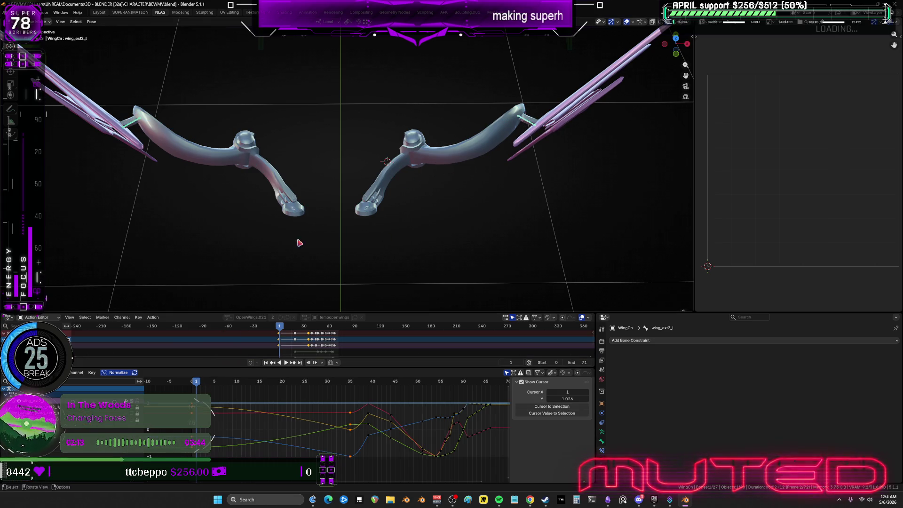
Step: Switch to the mirrored right outer wing bone and step forward to frame 2
key("r")
key("Escape")
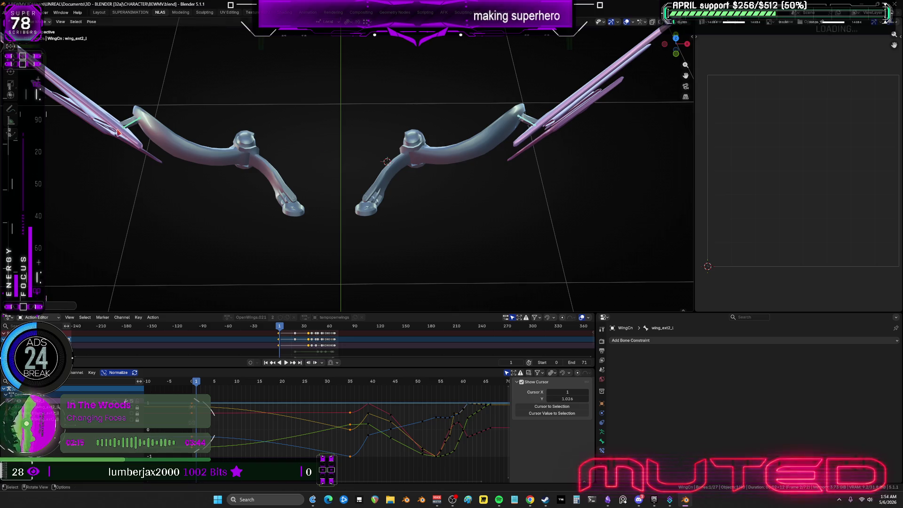
key("ctrl+shift+m")
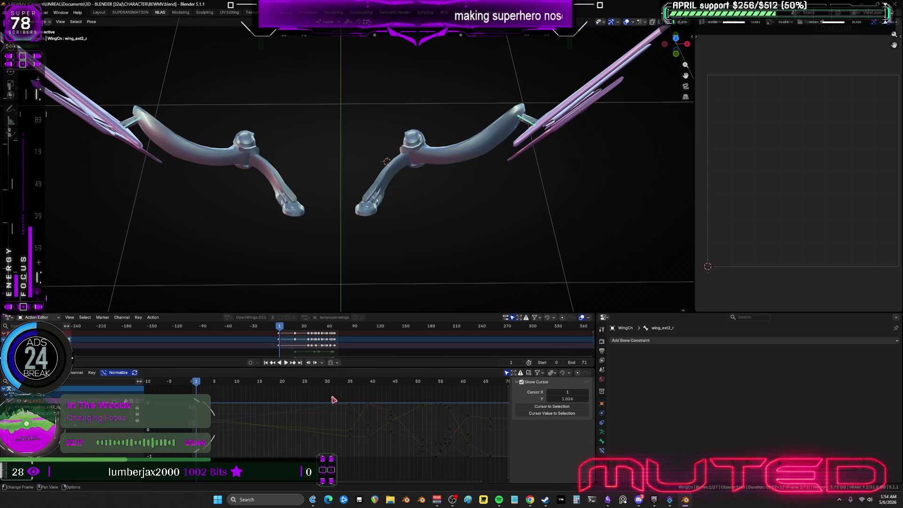
right_click(307, 208)
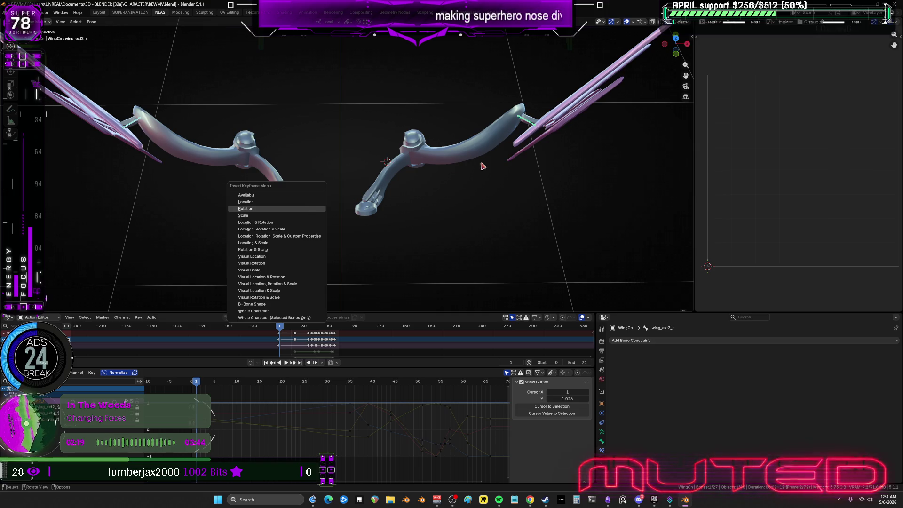
key("ctrl+shift+m")
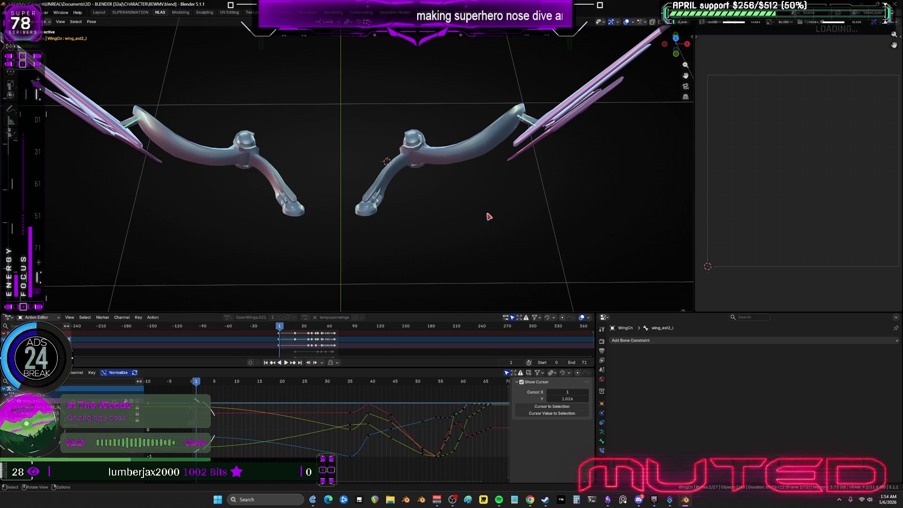
Step: Insert a rotation keyframe for the outer wing bone on frame 2
scroll(440, 216, "down", 1, "alt")
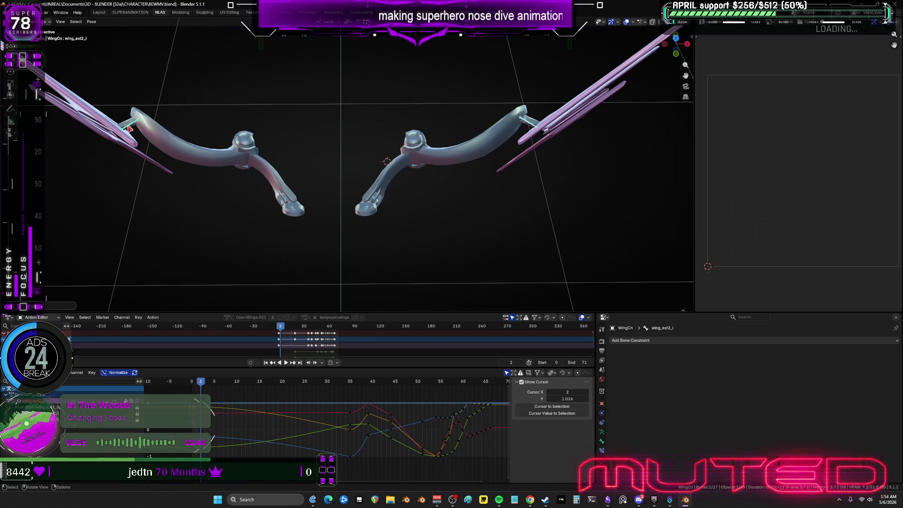
key("ctrl+shift+m")
key("k")
key("r")
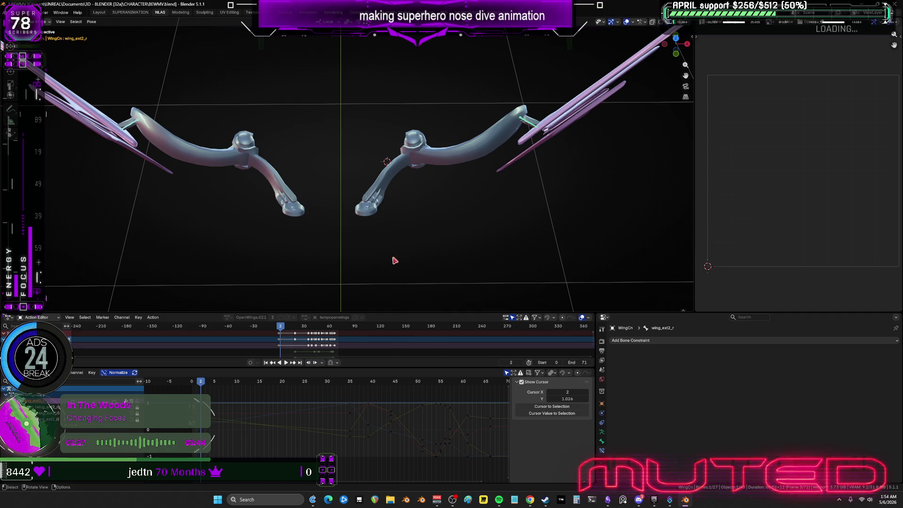
scroll(422, 194, "down", 1, "alt")
Step: Rotate the left outer wing to a flatter angle, then key the right outer wing bone
left_click(536, 126)
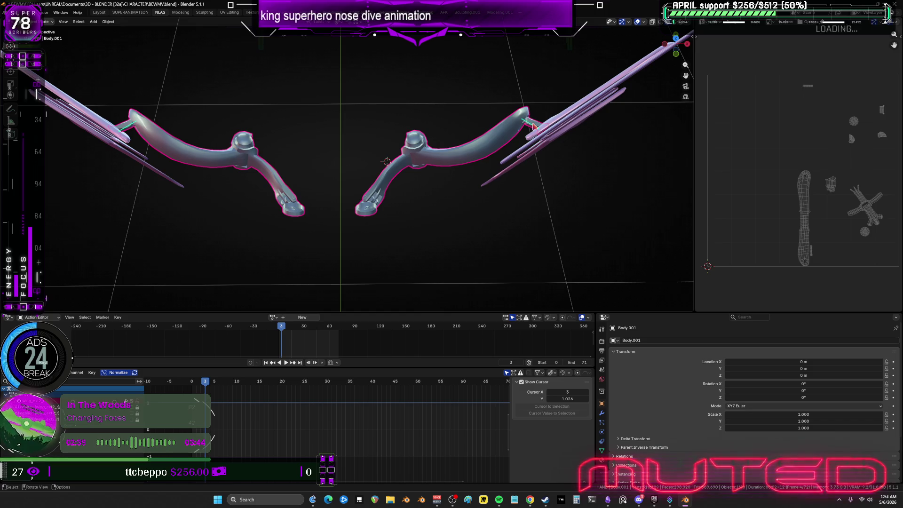
left_click(532, 126)
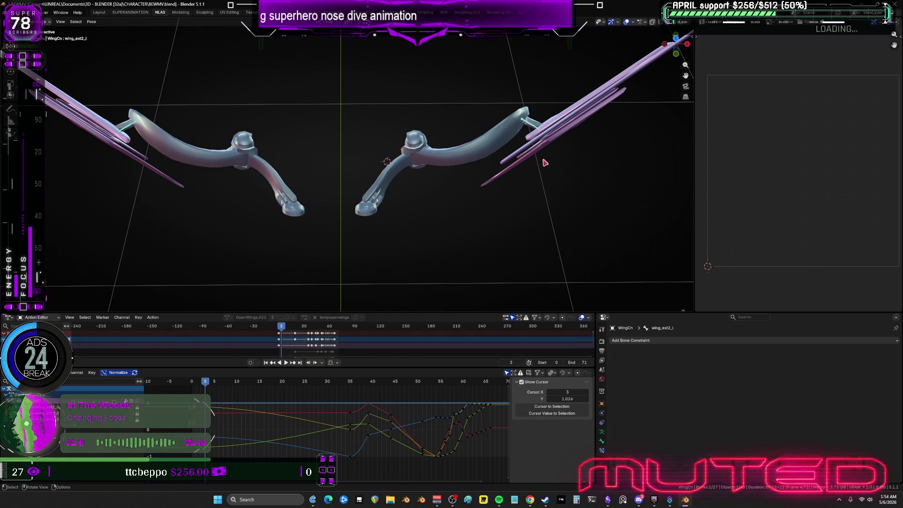
key("r")
left_click(575, 159)
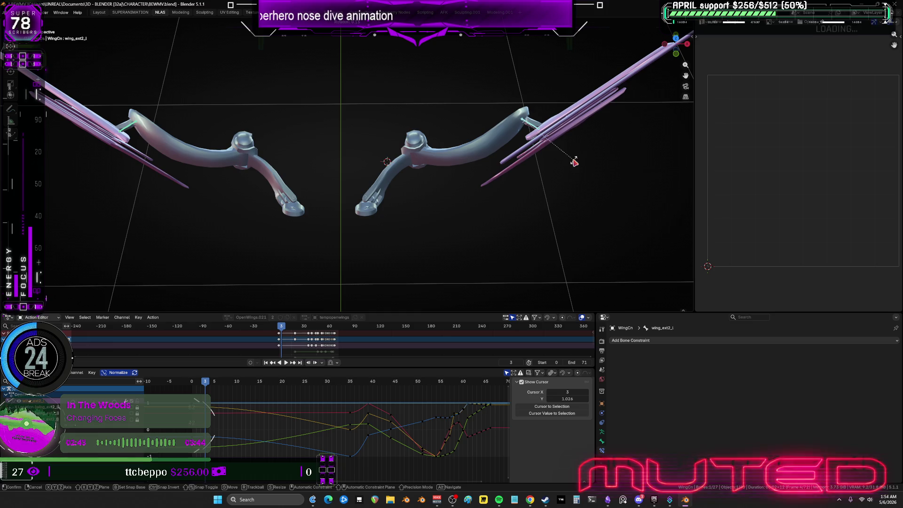
left_click(241, 139)
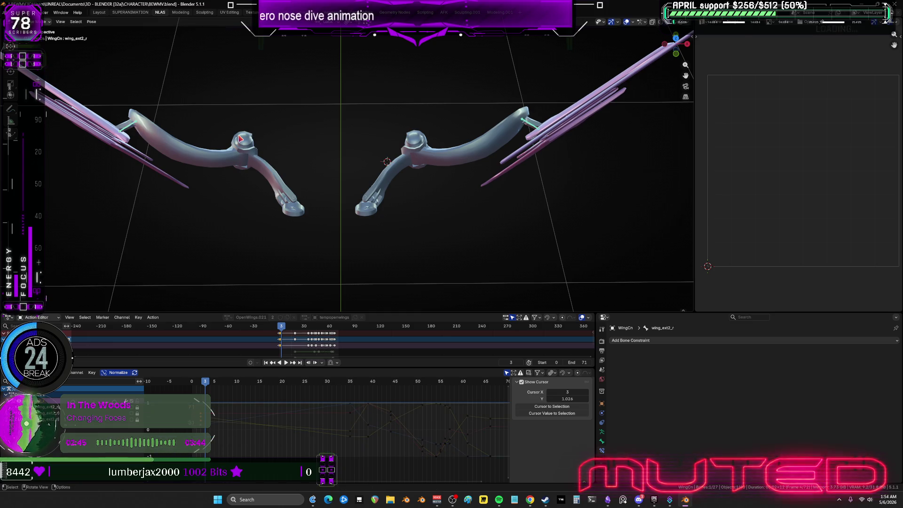
key("k")
scroll(329, 222, "down", 1, "alt")
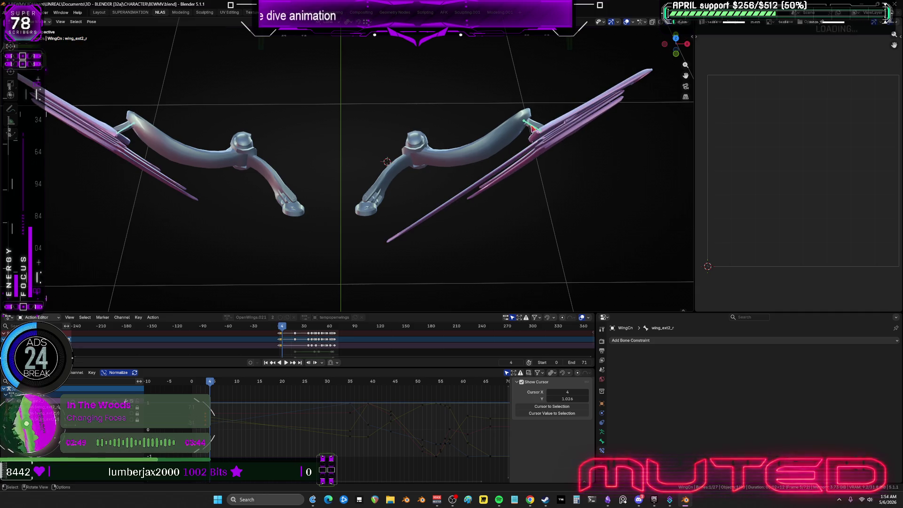
Step: Insert a rotation keyframe on the right outer wing bone for frame 4
key("ctrl+shift+m")
key("r")
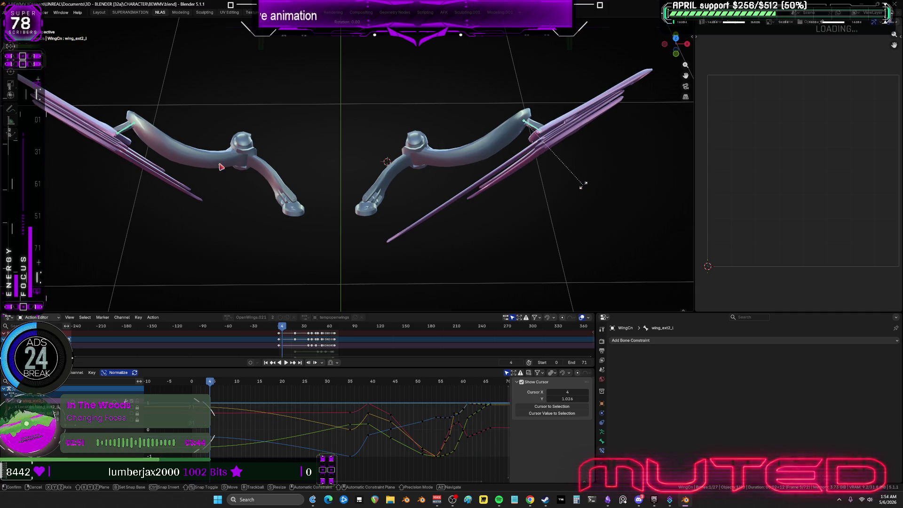
right_click(584, 186)
left_click(131, 131)
key("k")
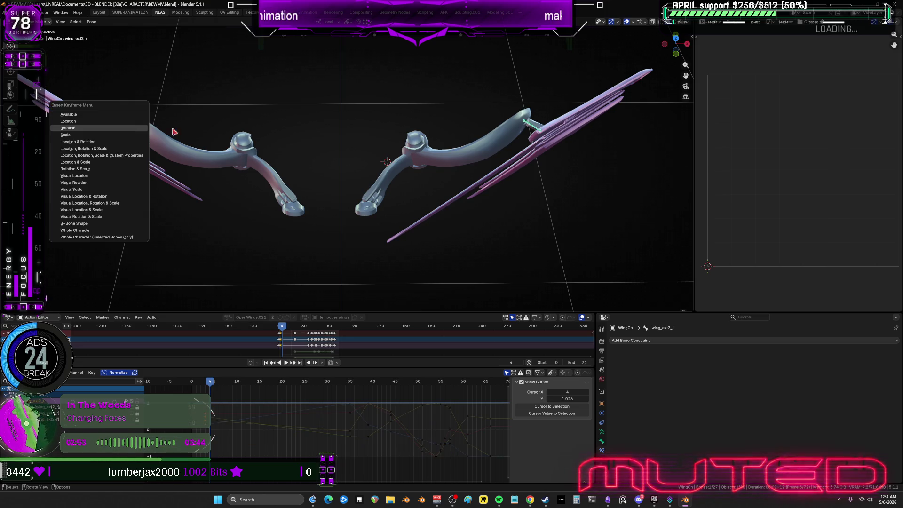
left_click(131, 131)
scroll(368, 210, "down", 1, "alt")
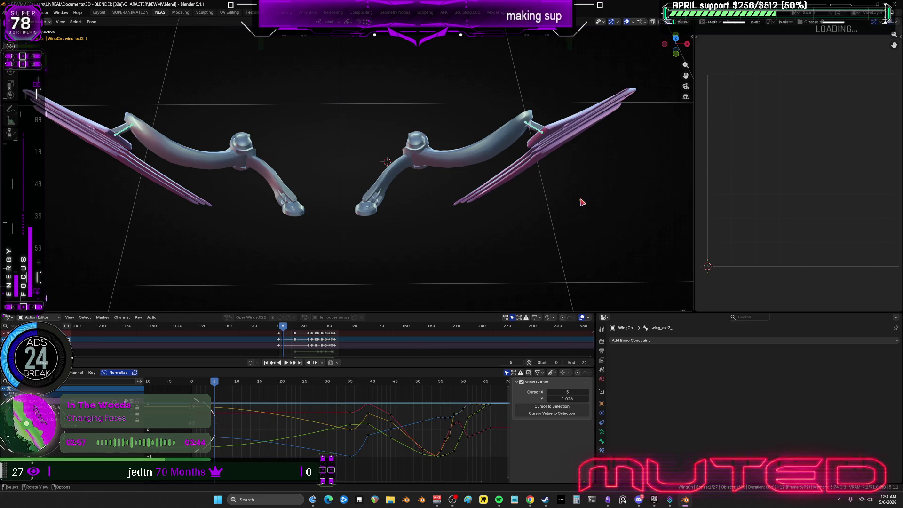
Step: Key the left outer wing bone's rotation and advance to frame 6
left_click(127, 132)
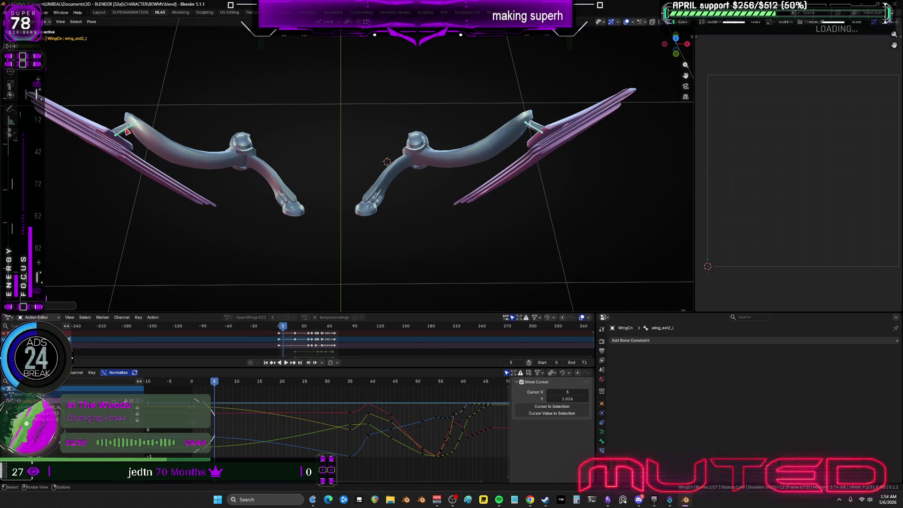
key("k")
left_click(364, 149)
left_click(498, 188)
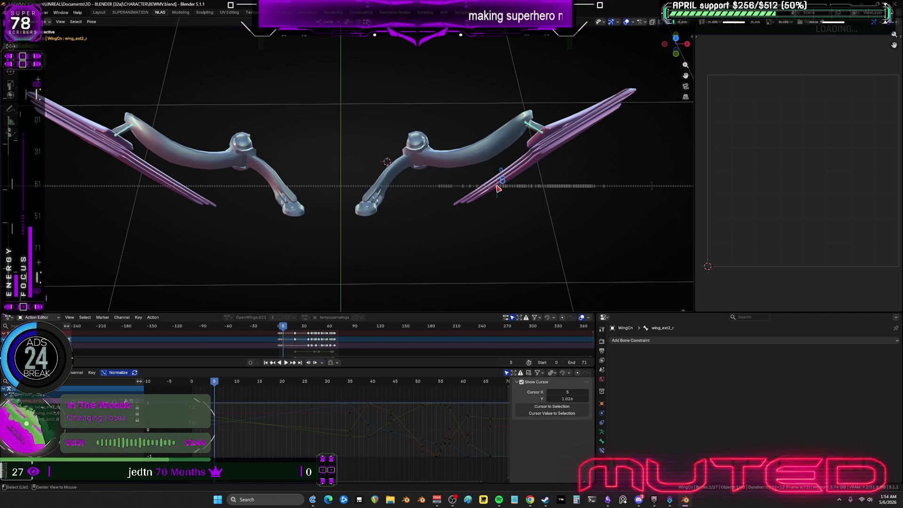
key("ctrl+z")
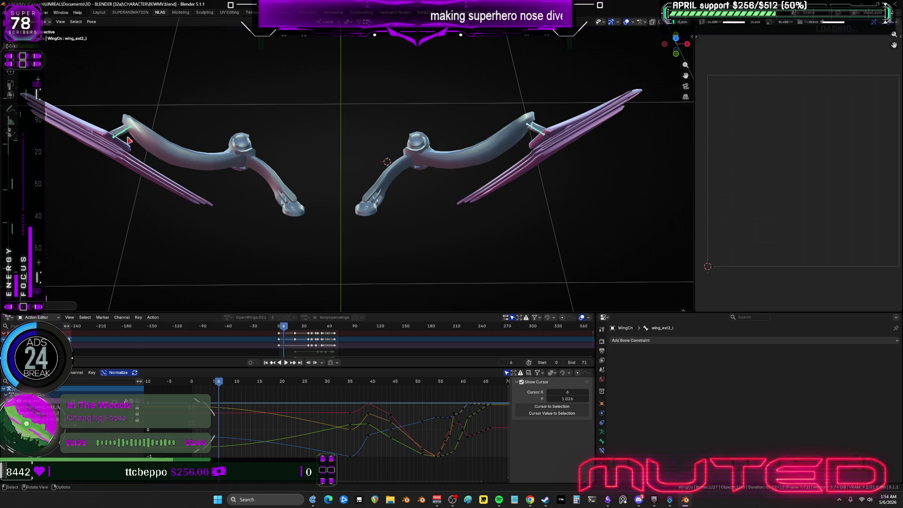
Step: Key the right outer wing bone's rotation and step to frame 7
left_click(134, 149)
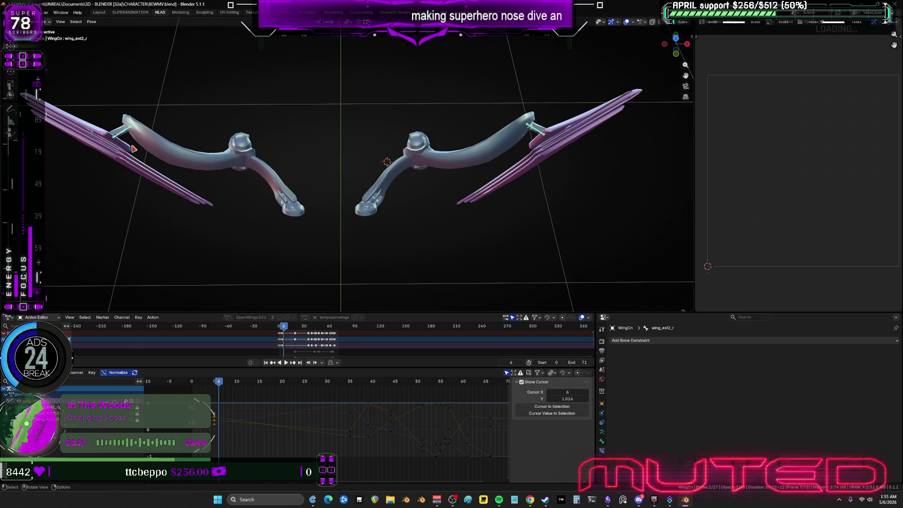
right_click(290, 152)
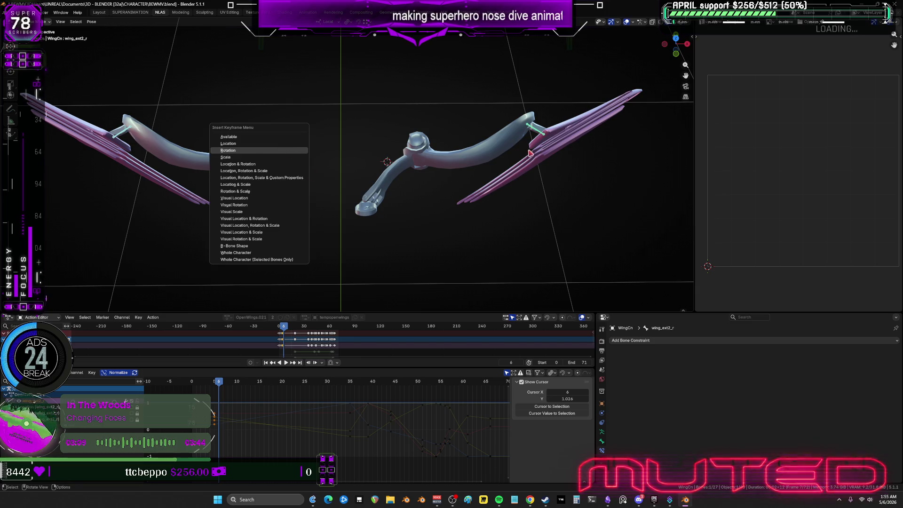
left_click(291, 151)
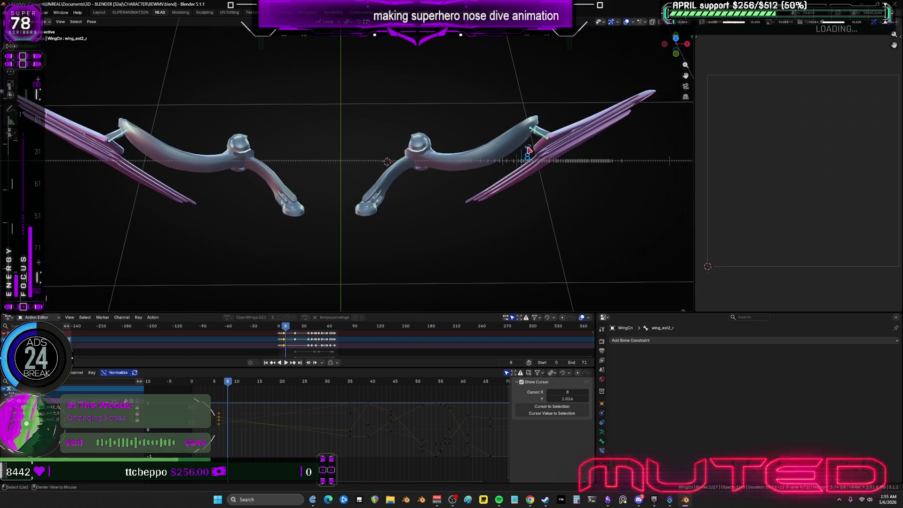
key("Left")
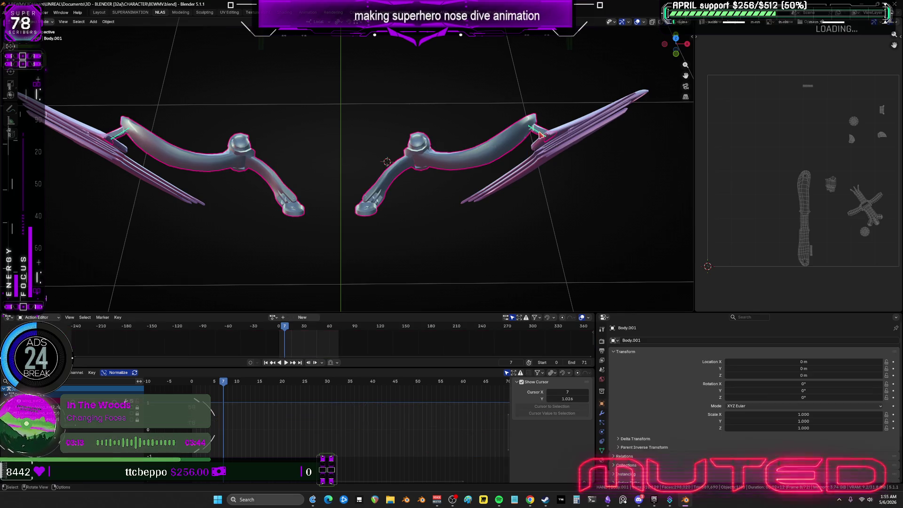
Step: Key both outer wing bones' rotation at frame 8
left_click(541, 134)
key("r")
right_click(541, 134)
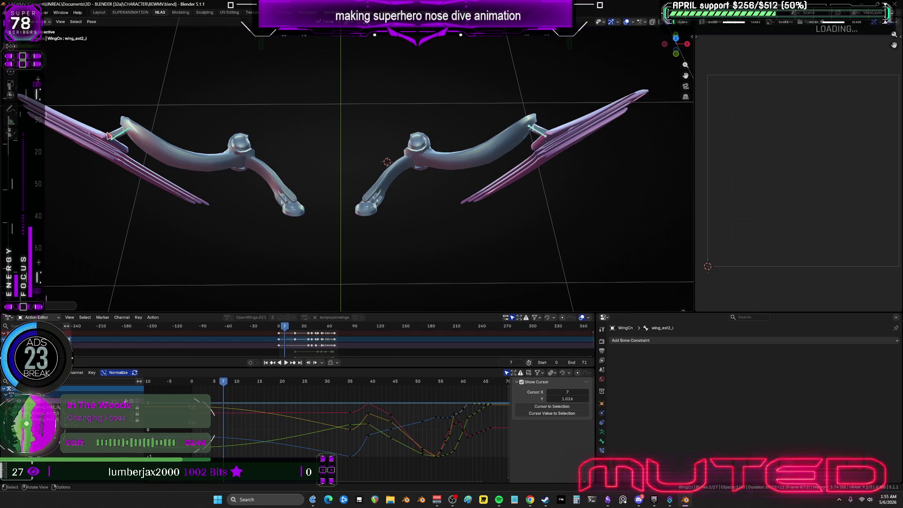
key("k")
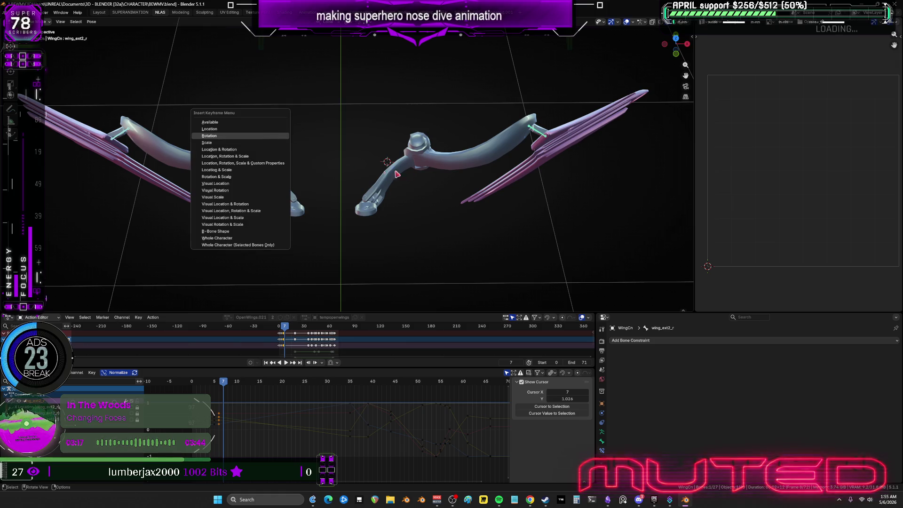
scroll(434, 215, "down", 1, "alt")
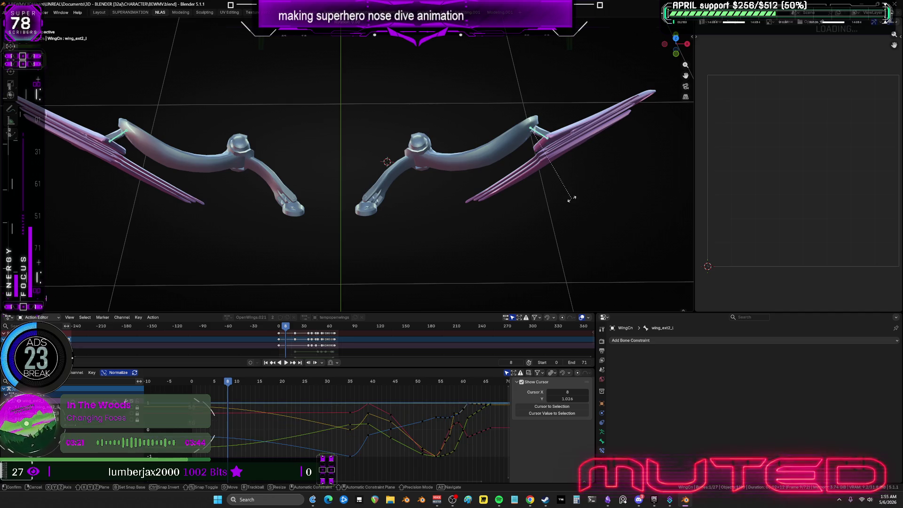
left_click(121, 143)
right_click(251, 143)
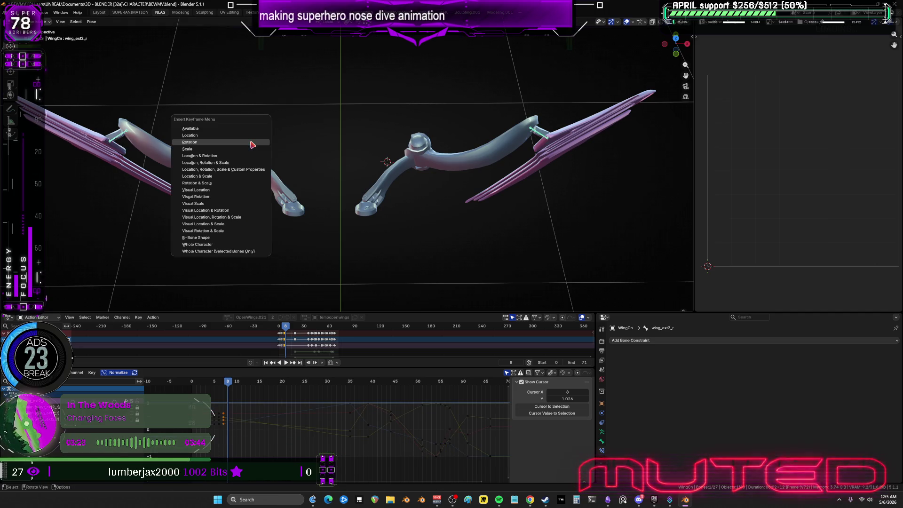
left_click(251, 144)
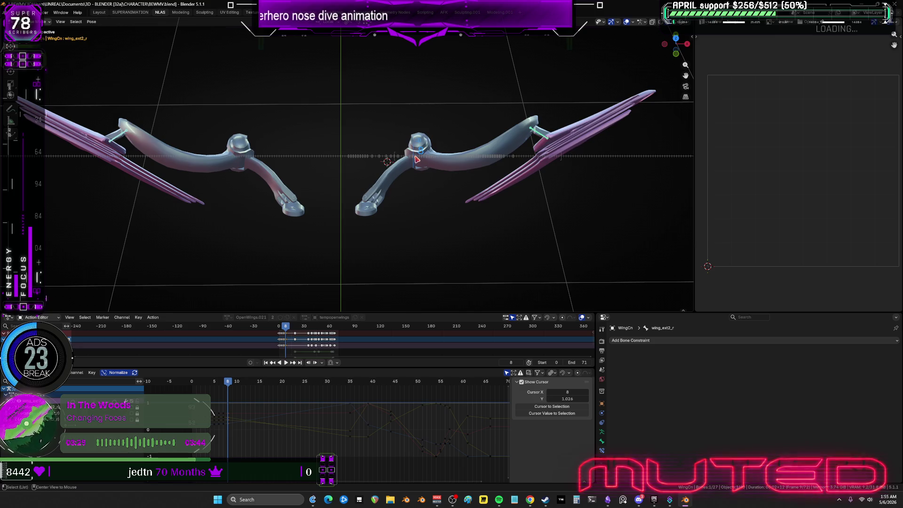
scroll(416, 160, "down", 1, "alt")
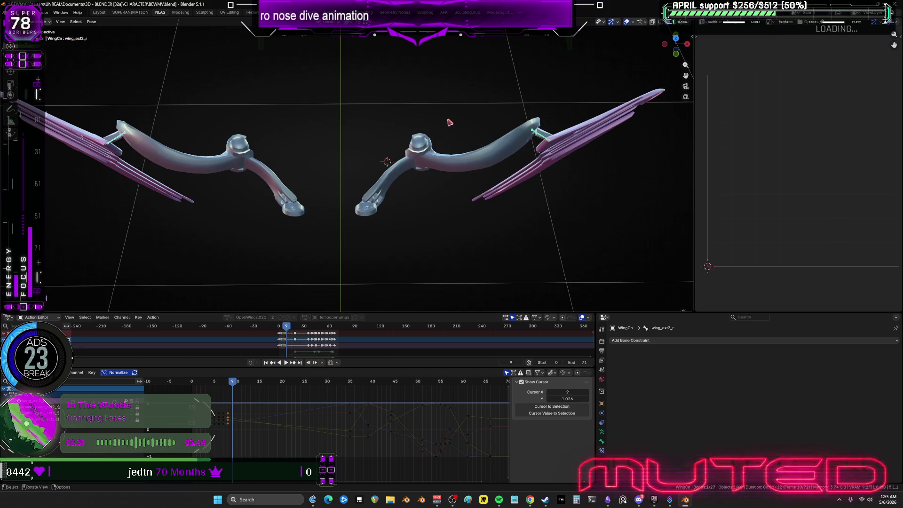
Step: Key both outer wings' rotation at frame 9 and preview the sweep
left_click(116, 141)
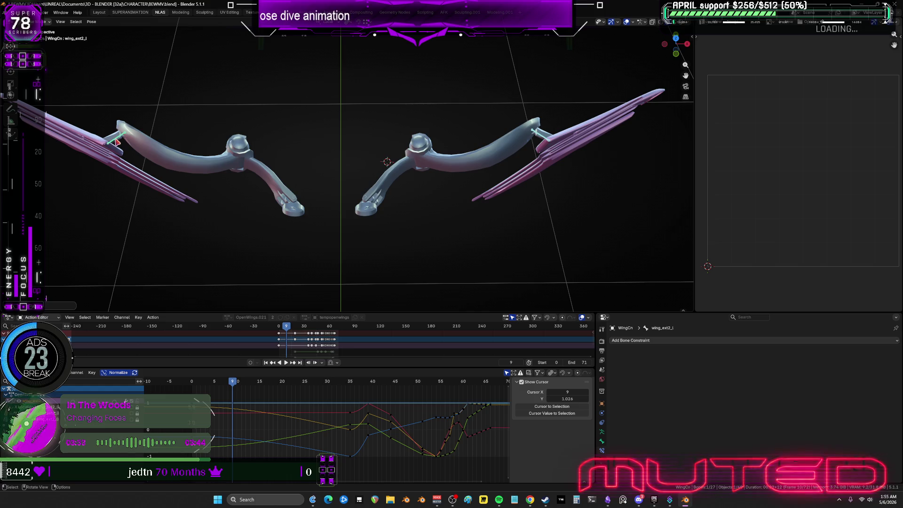
key("ctrl+shift+m")
key("k")
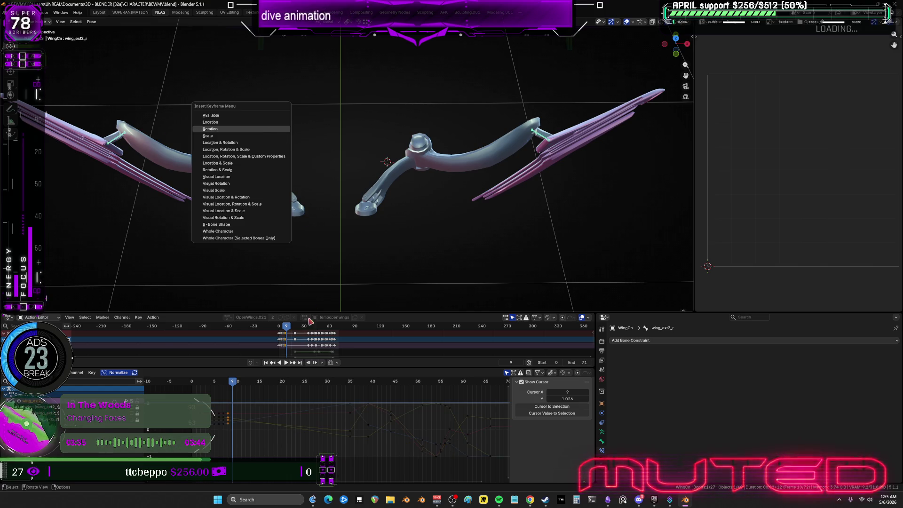
key("Return")
key("space")
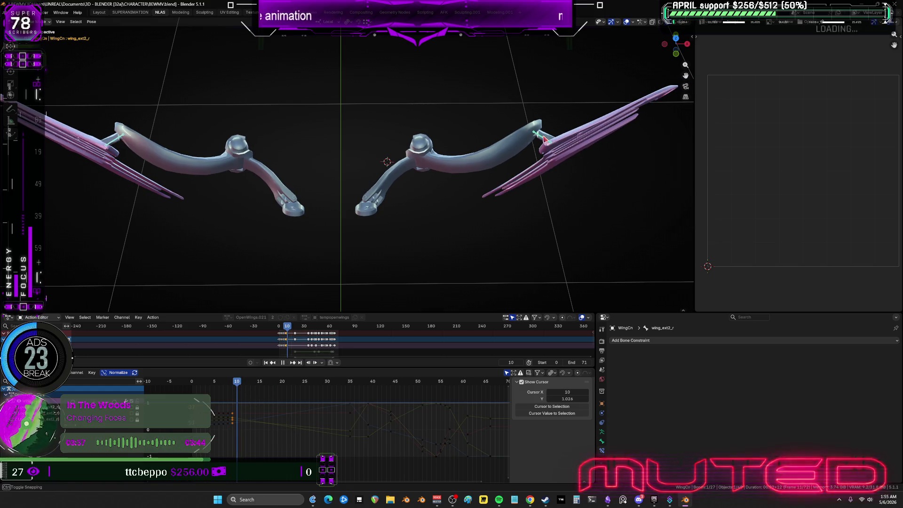
key("space")
Step: Rotate the wings to a new angle at frame 10
key("ctrl+shift+m")
key("r")
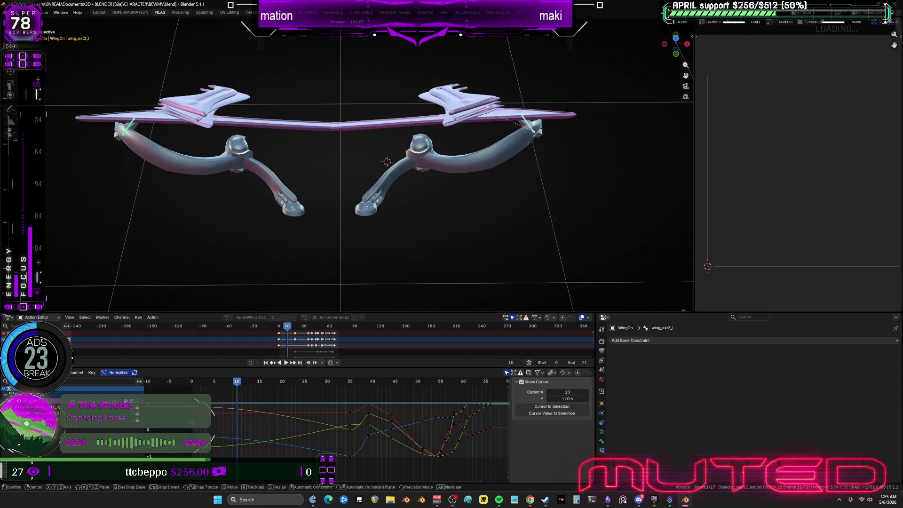
left_click(545, 144)
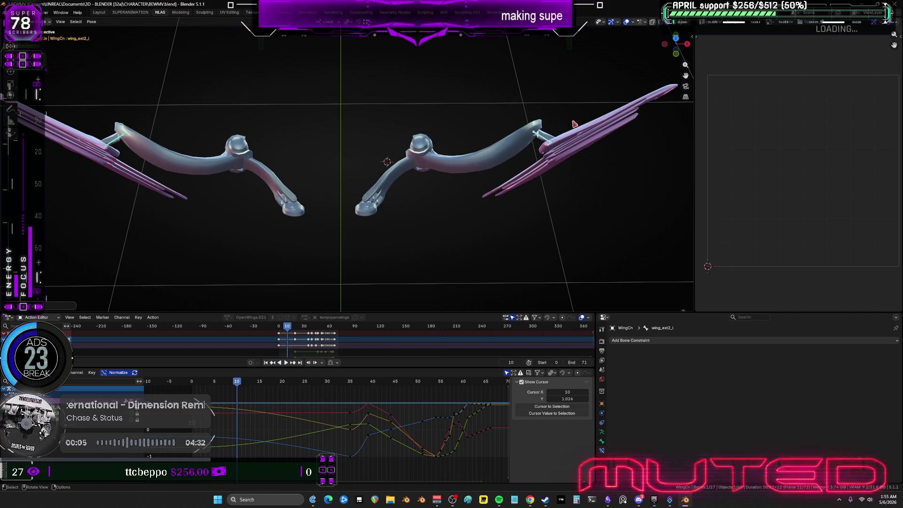
key("Up")
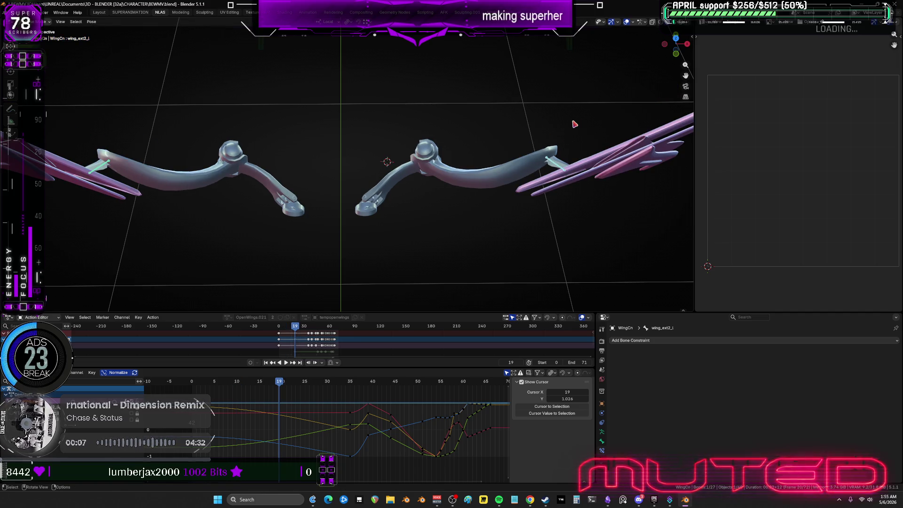
left_click(217, 385)
left_click_drag(217, 385, 219, 385)
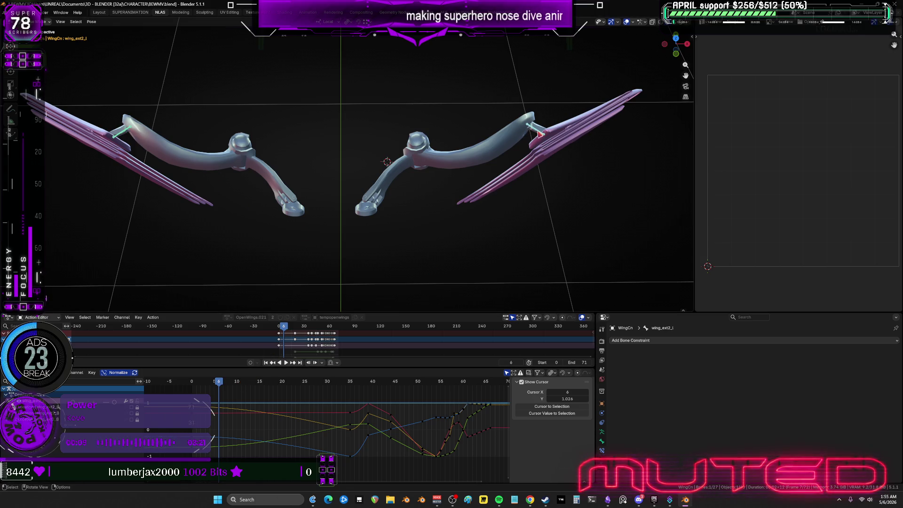
Step: Return to frame 10 with the right outer wing bone selected for keying
left_click(140, 160)
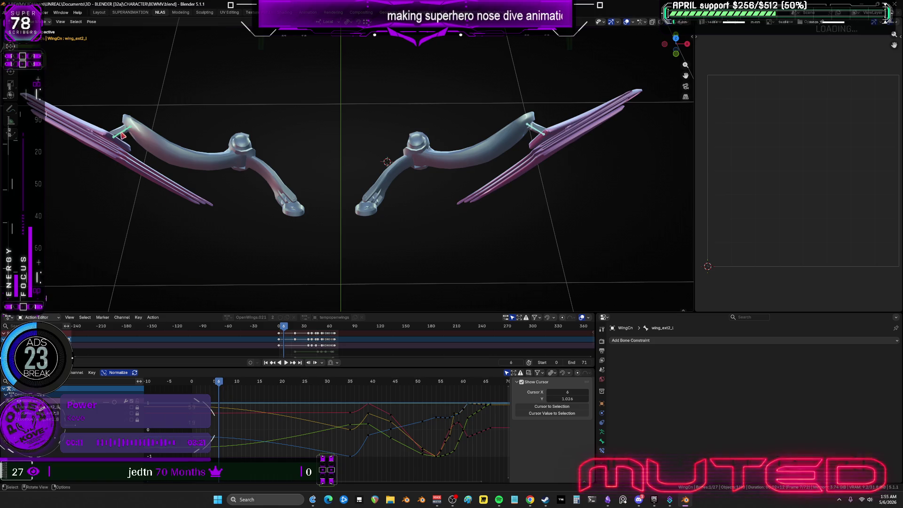
left_click_drag(238, 388, 238, 387)
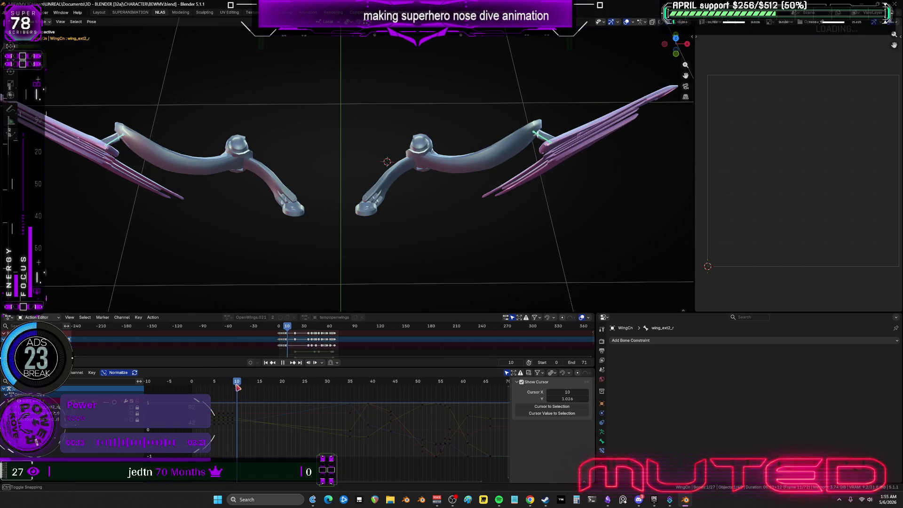
left_click(475, 215)
key("s")
key("Escape")
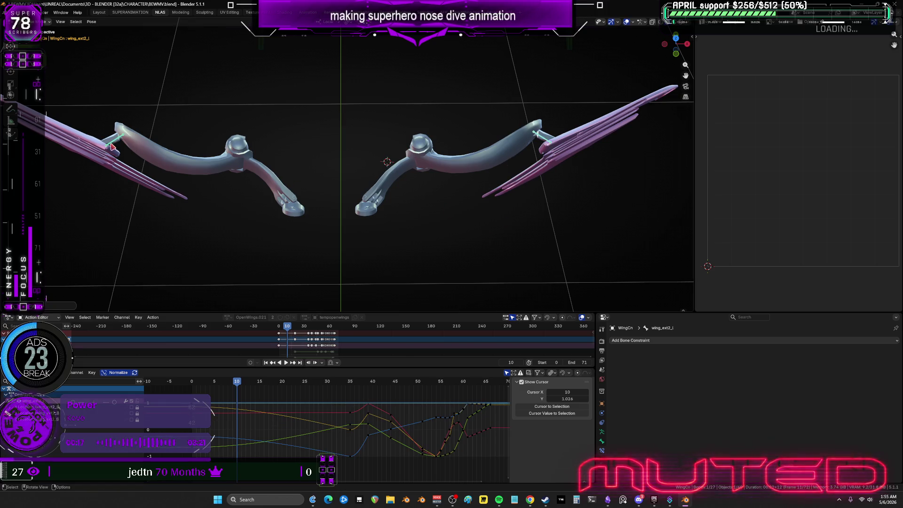
left_click(129, 148)
right_click(306, 169)
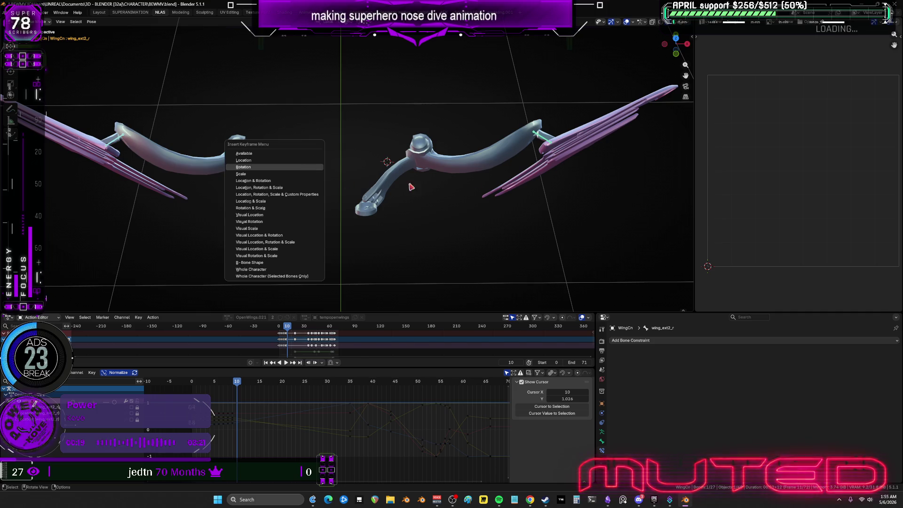
scroll(449, 225, "down", 1, "alt")
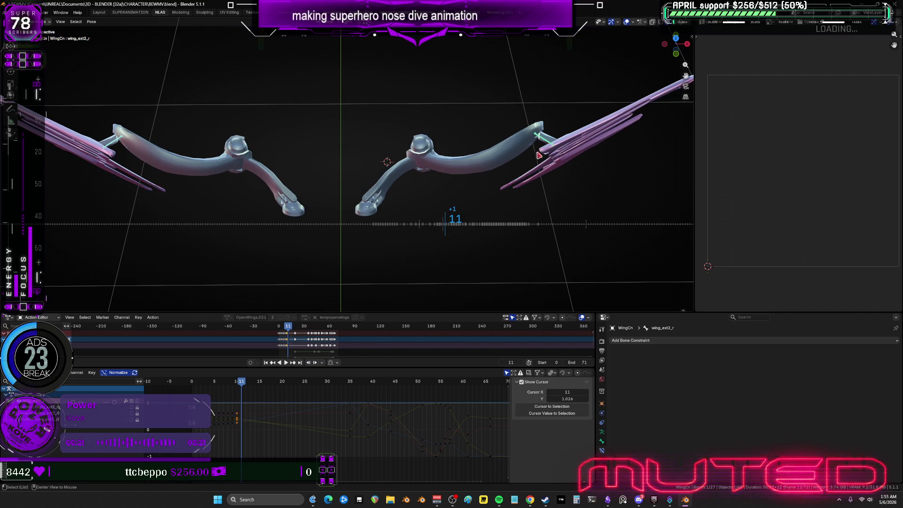
Step: Pick the right outer wing bone among overlapping bones and advance to frame 12
key("shift+ctrl+m")
key("r")
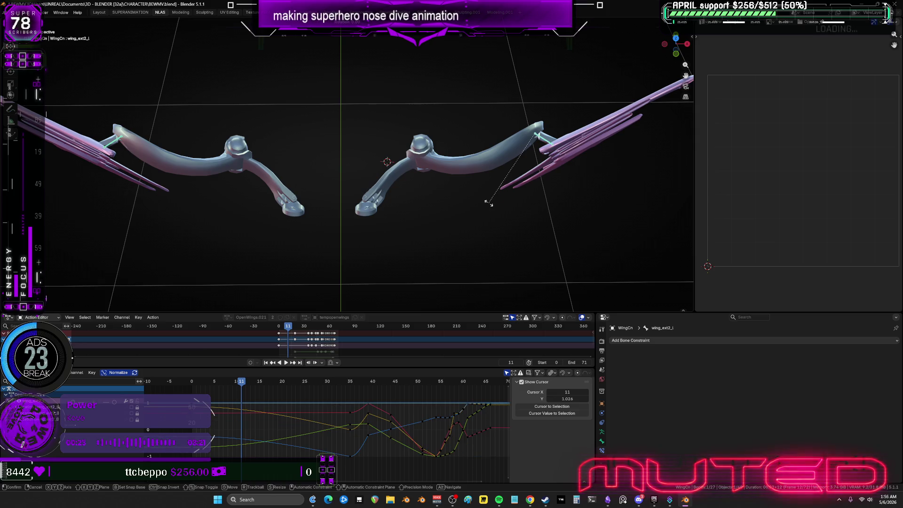
key("Escape")
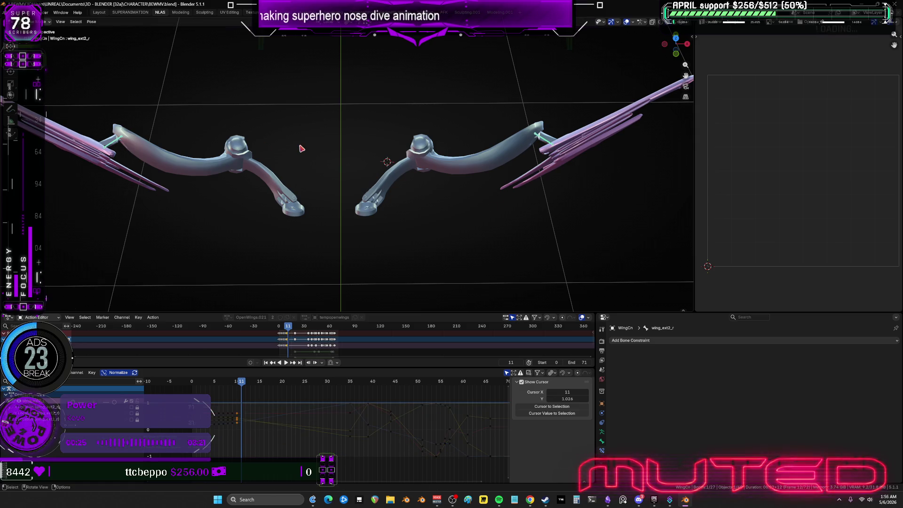
left_click(307, 161, "alt")
left_click(306, 161)
left_click_drag(390, 207, 393, 208)
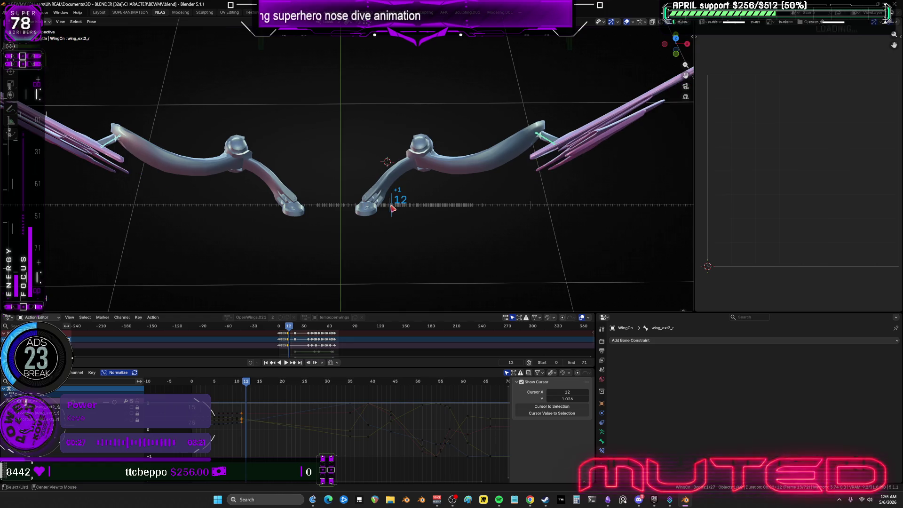
Step: Key both outer wings' rotation at frame 12 and preview the motion through frame 34
key("ctrl+shift+m")
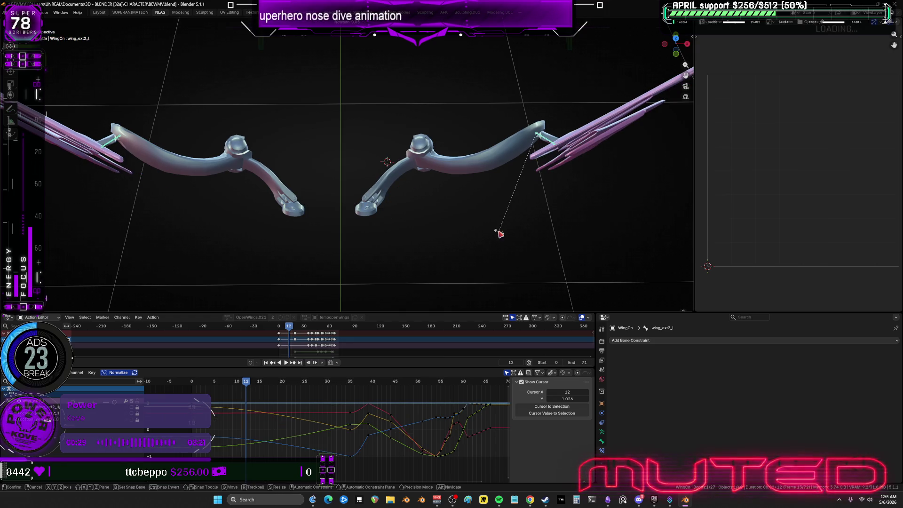
key("ctrl+shift+m")
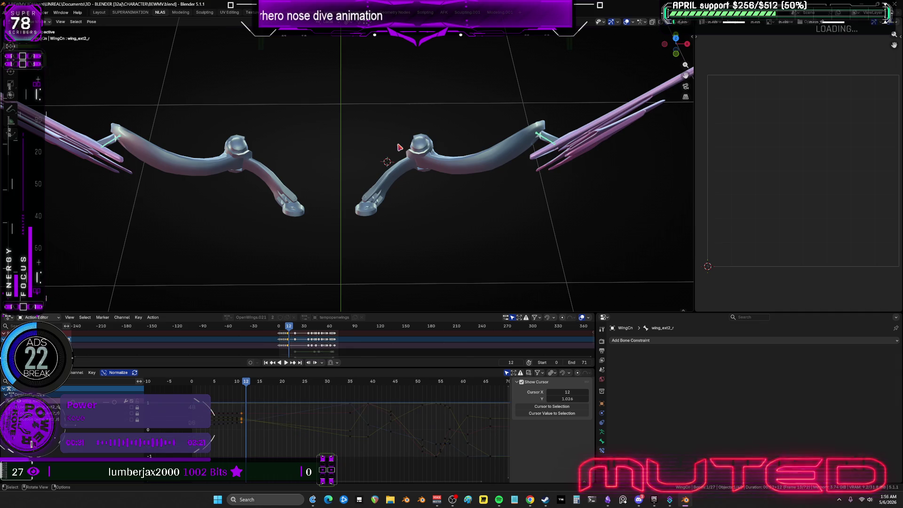
key("k")
left_click(401, 151)
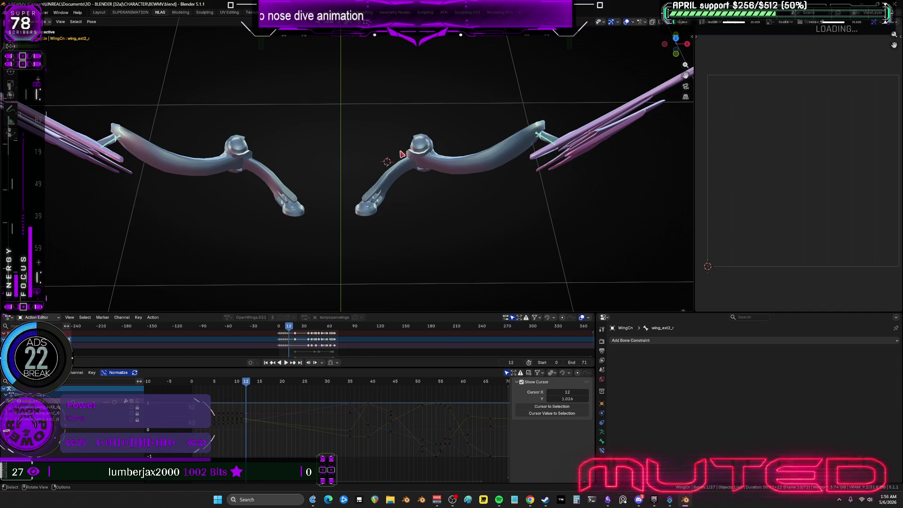
scroll(441, 217, "down", 2, "alt")
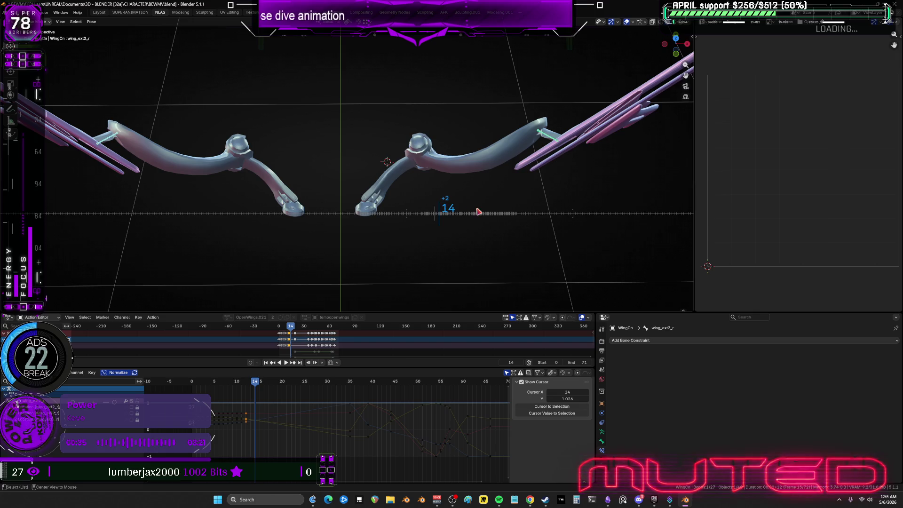
scroll(478, 212, "up", 5, "alt")
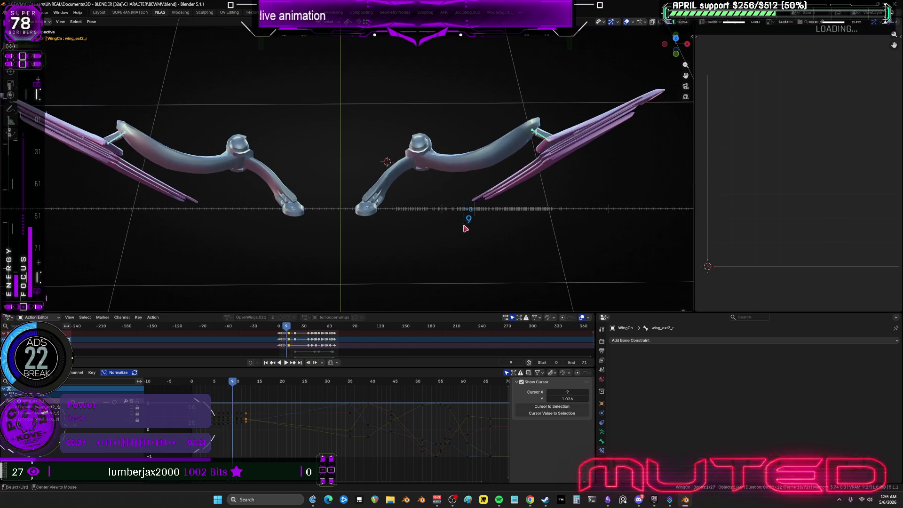
scroll(466, 229, "up", 1, "alt")
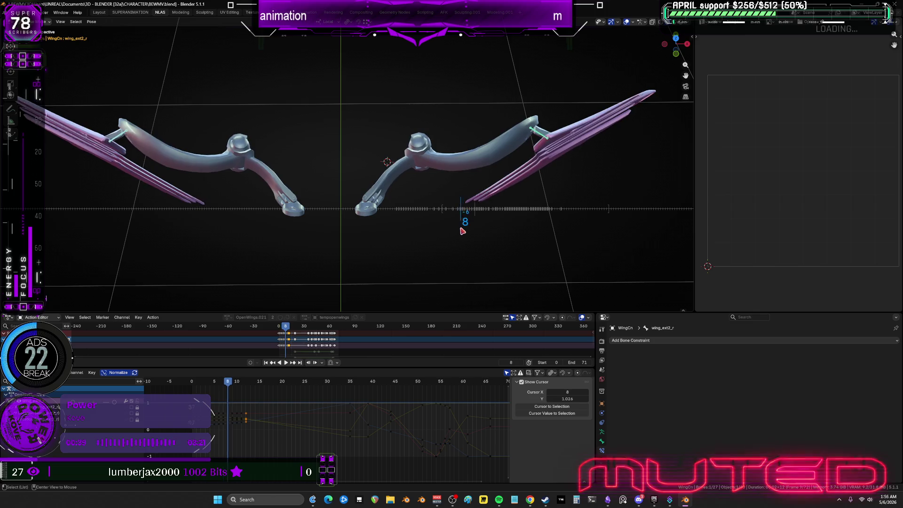
left_click_drag(463, 231, 524, 247)
key("ctrl+shift+m")
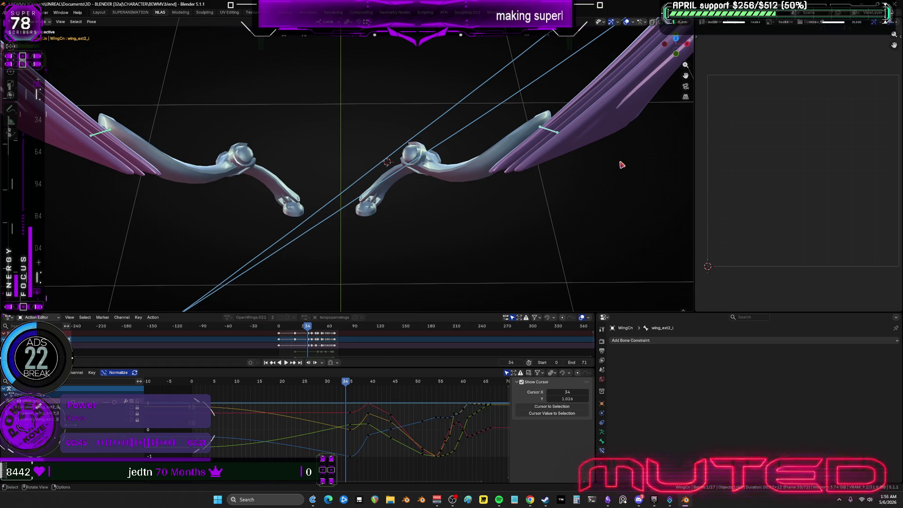
Step: Key both outer wing bones' rotation at frame 34, then step back to frame 33
key("r")
key("Escape")
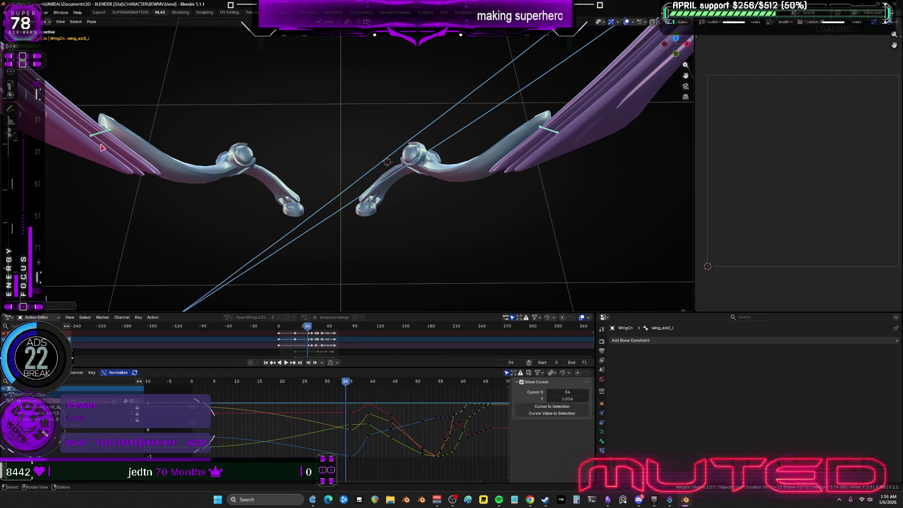
right_click(329, 139)
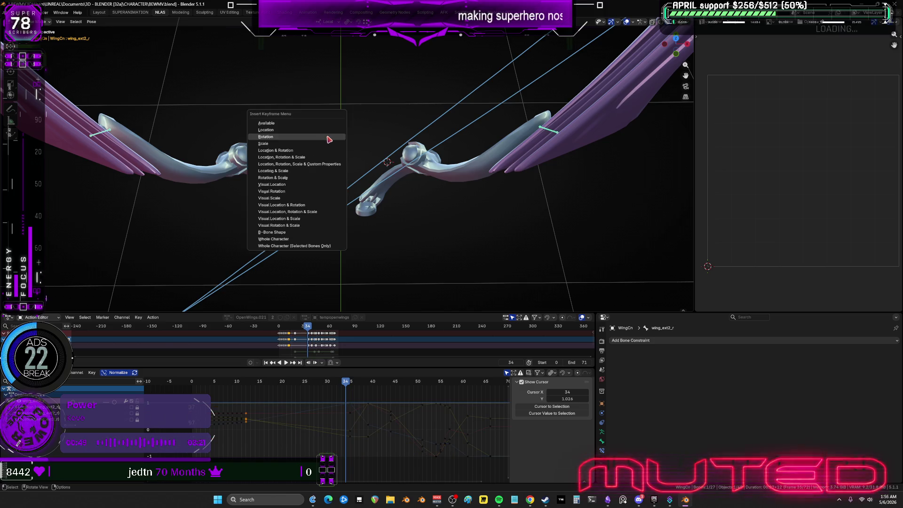
key("ctrl+shift+m")
left_click_drag(538, 174, 534, 175)
left_click_drag(568, 132, 563, 139)
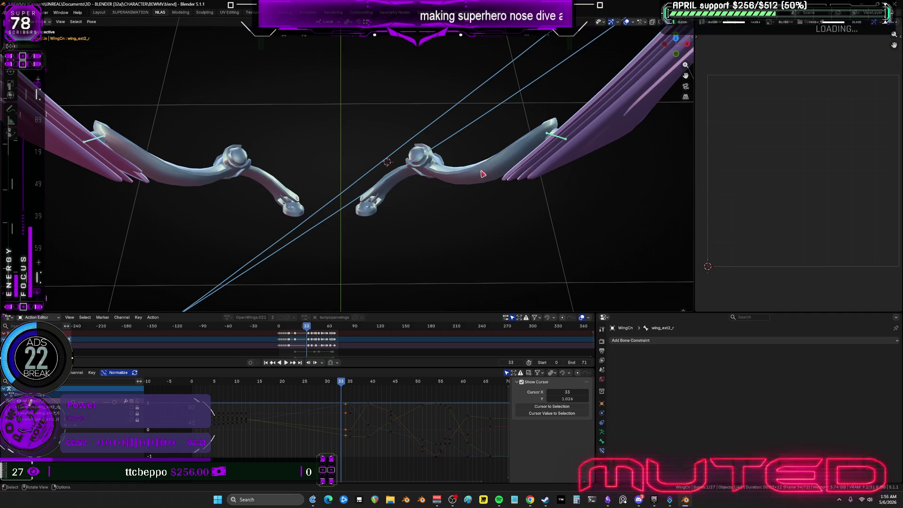
scroll(480, 175, "down", 3)
Step: Reselect the left and right outer wing bones and jump back to frame 24
key("ctrl+shift+m")
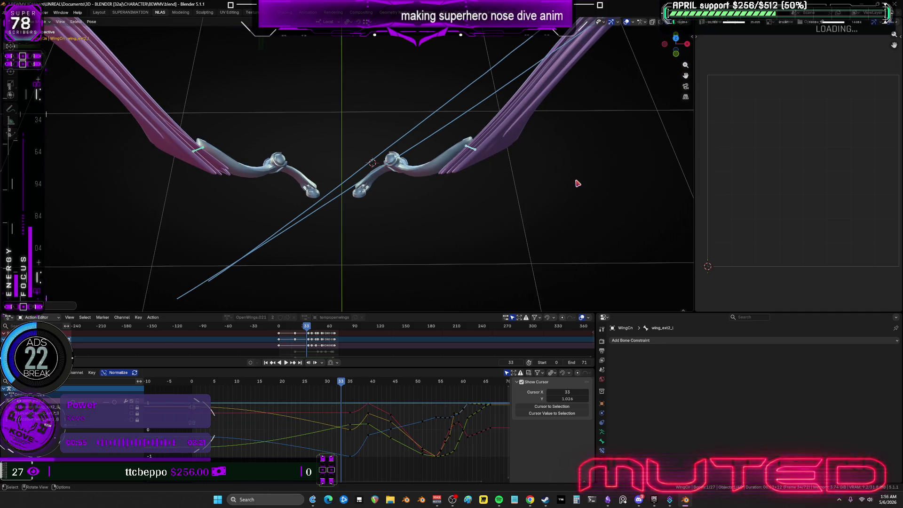
key("r")
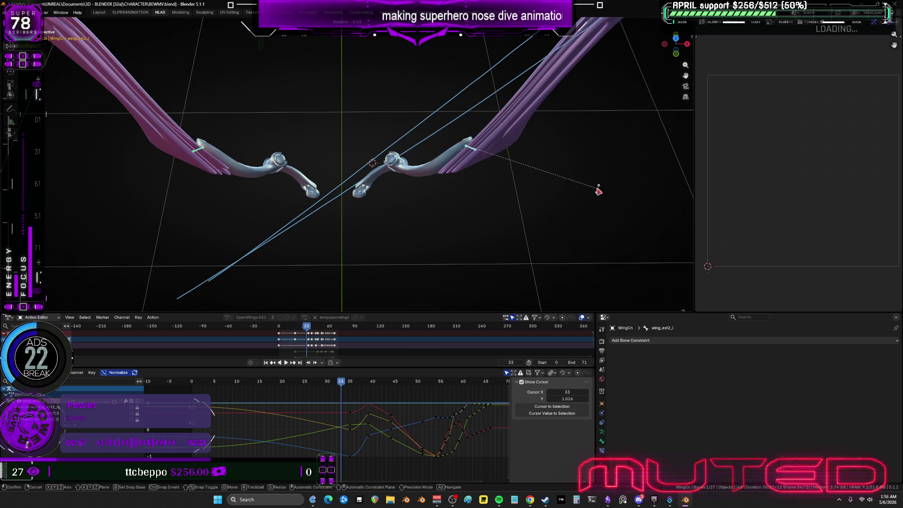
right_click(599, 190)
key("ctrl+shift+m")
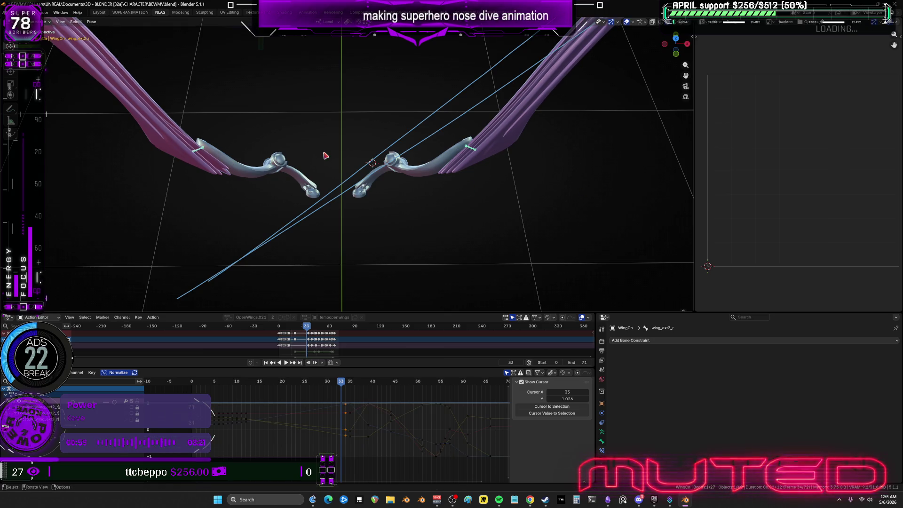
right_click(325, 154)
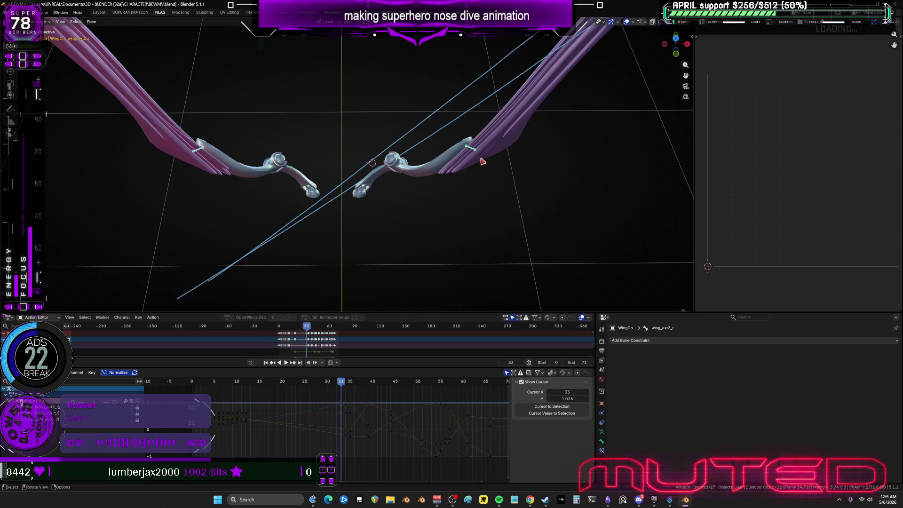
key("Left")
key("Left")
key("Left")
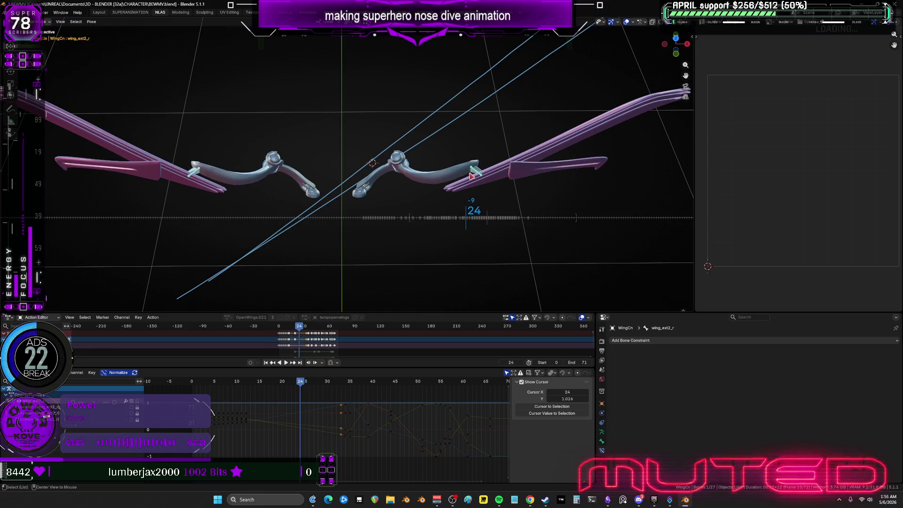
Step: Adjust the left wing pose and key both outer wings' rotation at frame 24
key("ctrl+shift+m")
key("ctrl+shift+v")
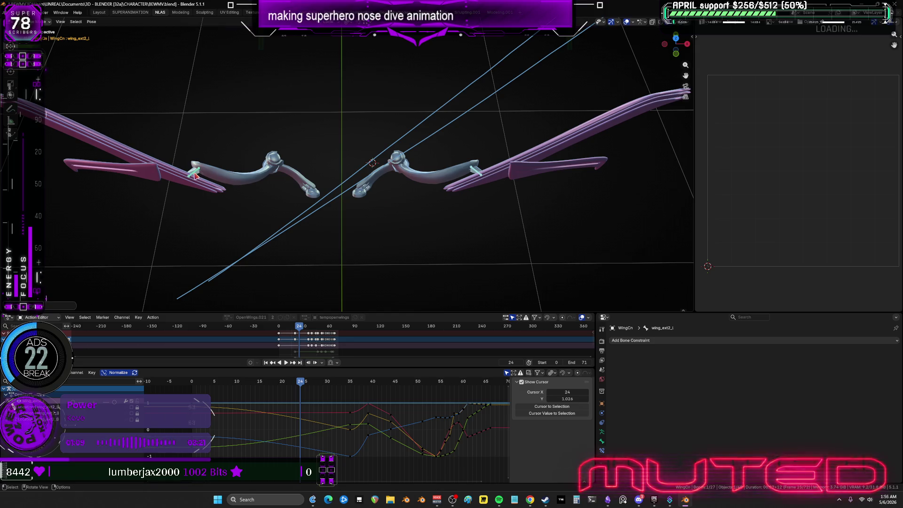
key("ctrl+shift+m")
right_click(337, 179)
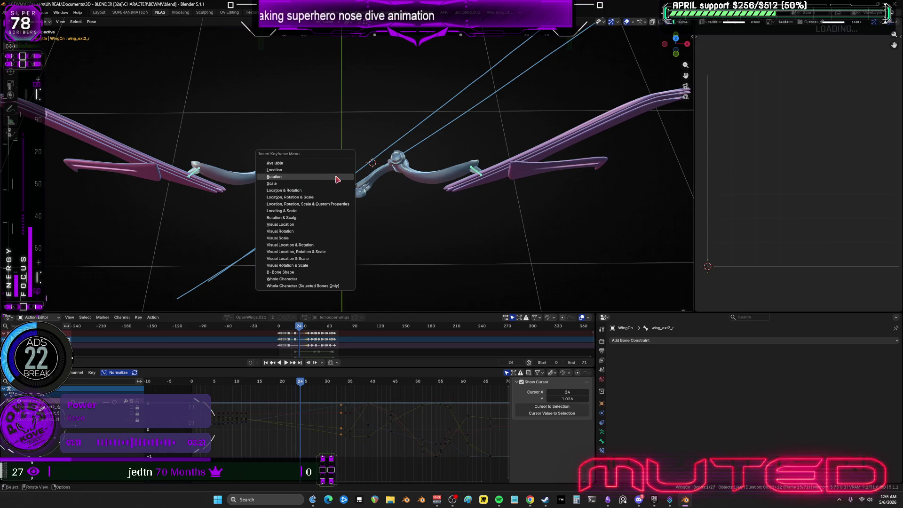
left_click(342, 178)
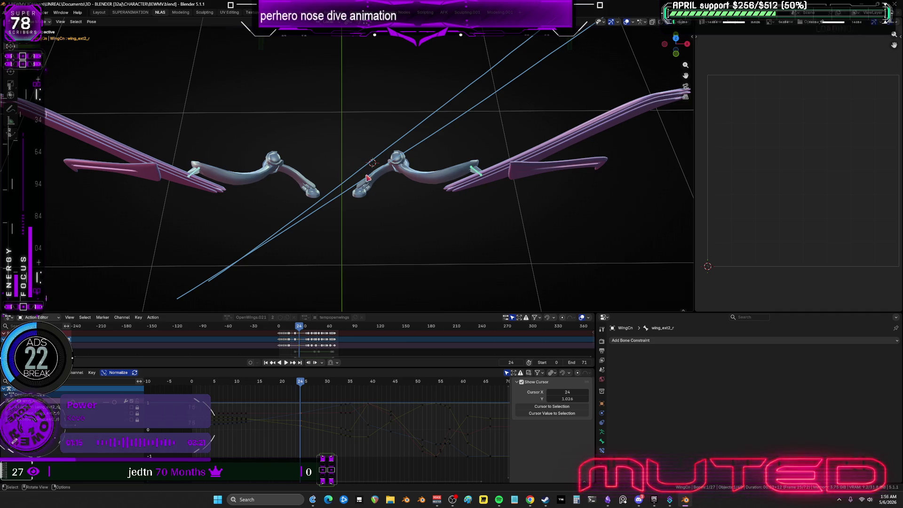
left_click_drag(281, 383, 278, 385)
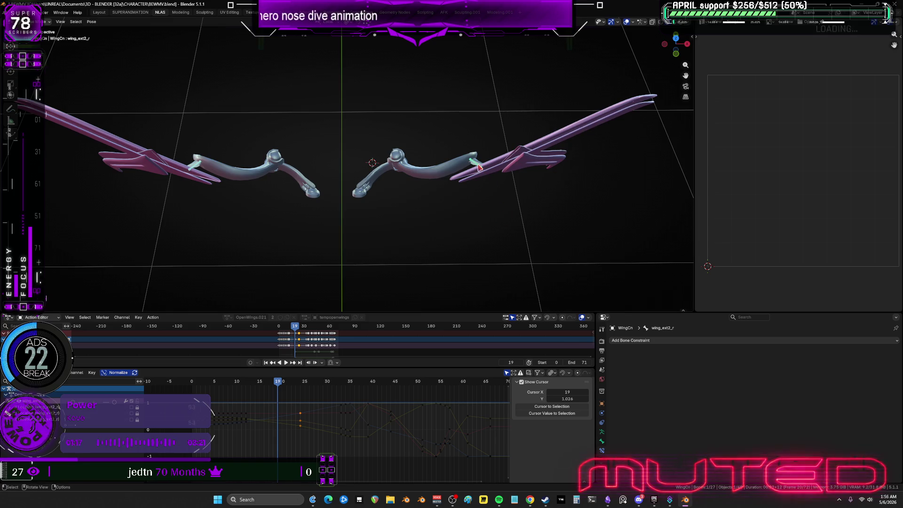
Step: Select both outer wing bones and key their rotation at frame 19
key("ctrl+shift+m")
key("s")
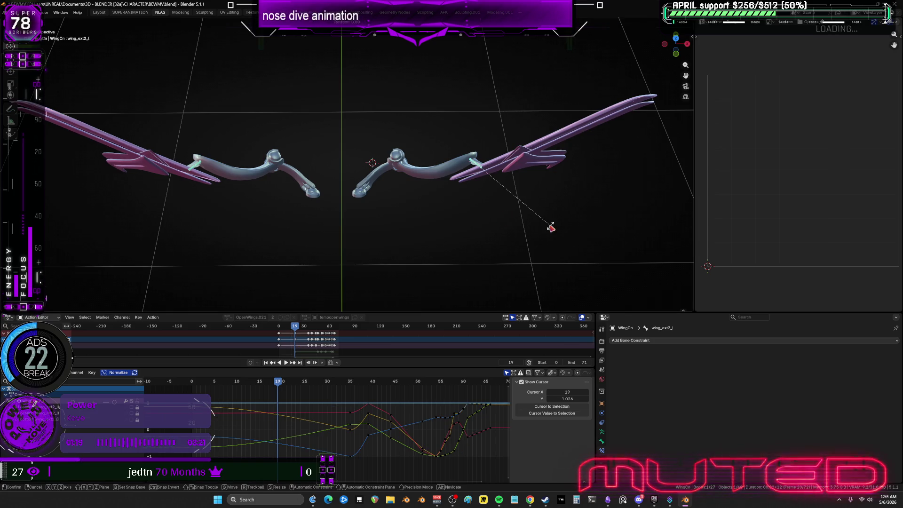
right_click(551, 228)
key("ctrl+shift+m")
key("k")
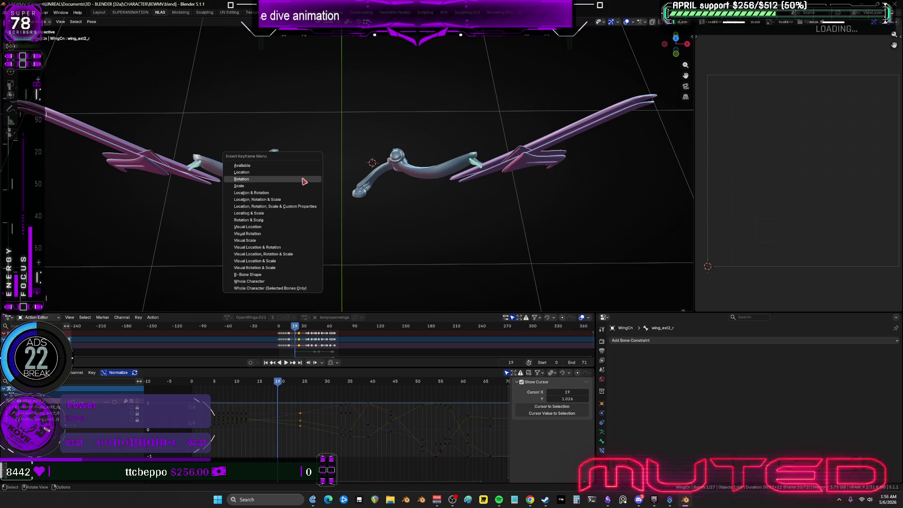
key("Return")
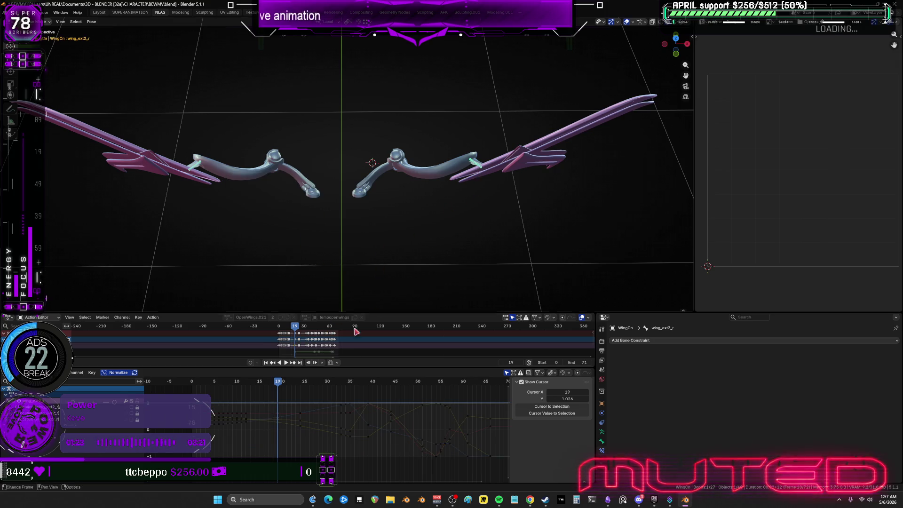
Step: Step back to frame 17 and key the outer wing bones' rotation
key("Left")
key("Left")
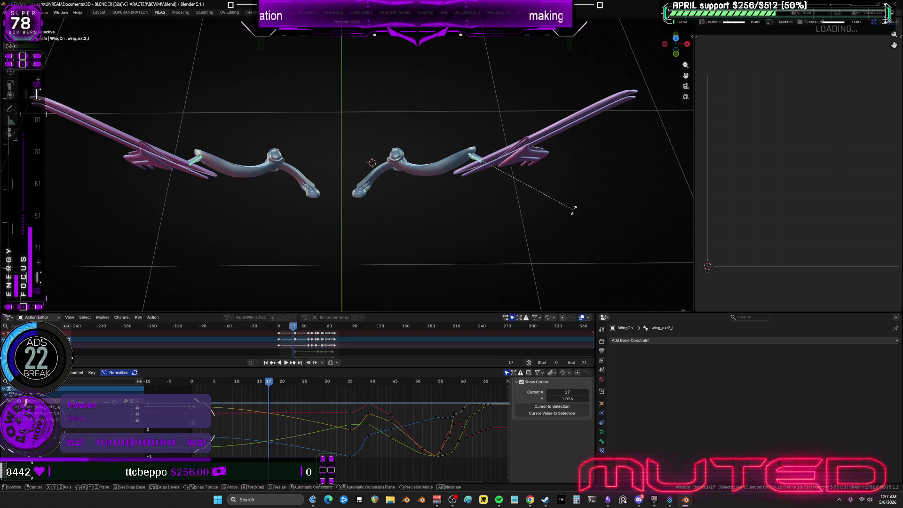
left_click(194, 164)
key("k")
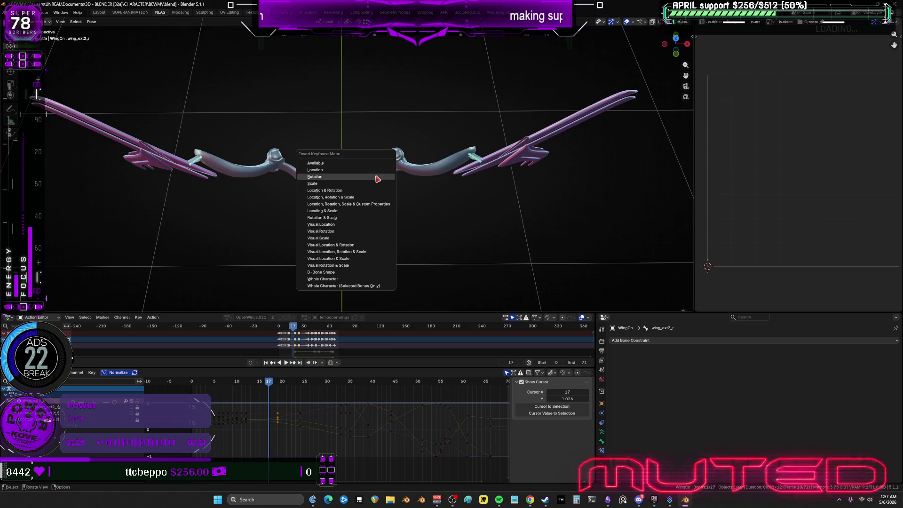
key("Return")
Step: Move to frame 16 and reselect the left and right outer wing bones
left_click_drag(268, 382, 260, 385)
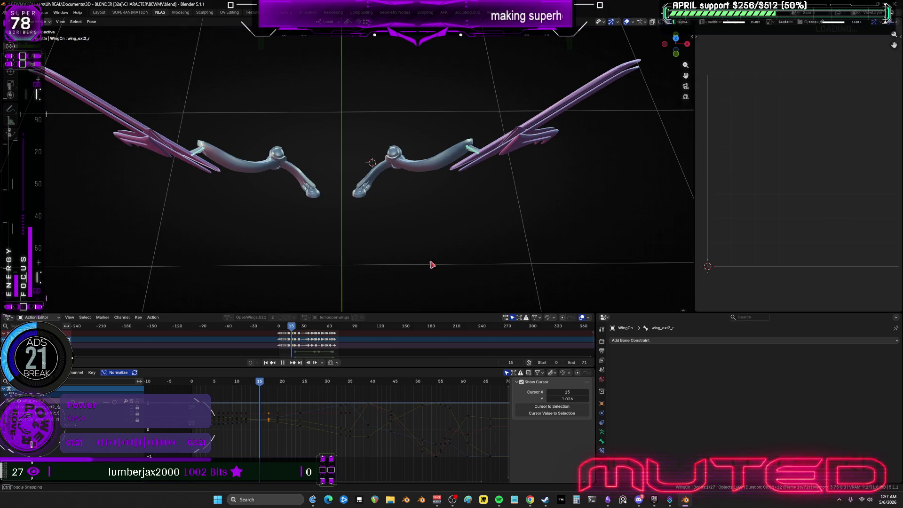
left_click(476, 155)
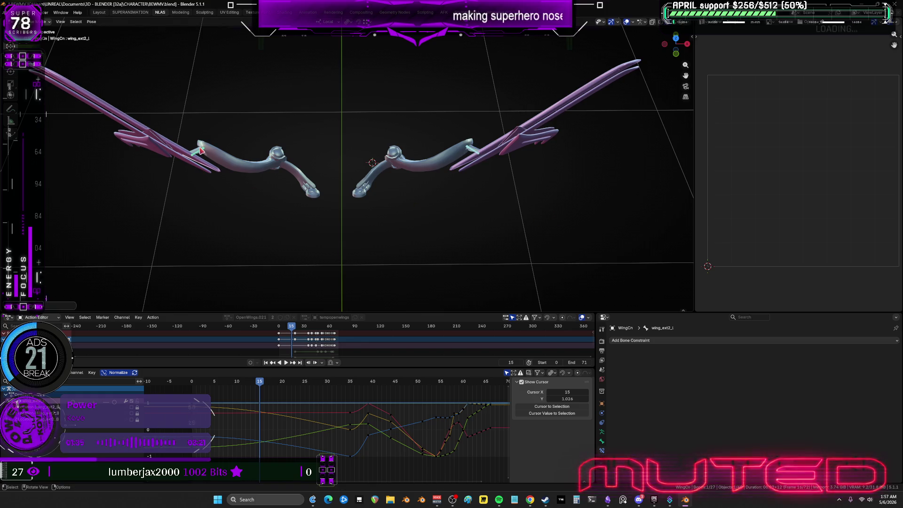
left_click(202, 153)
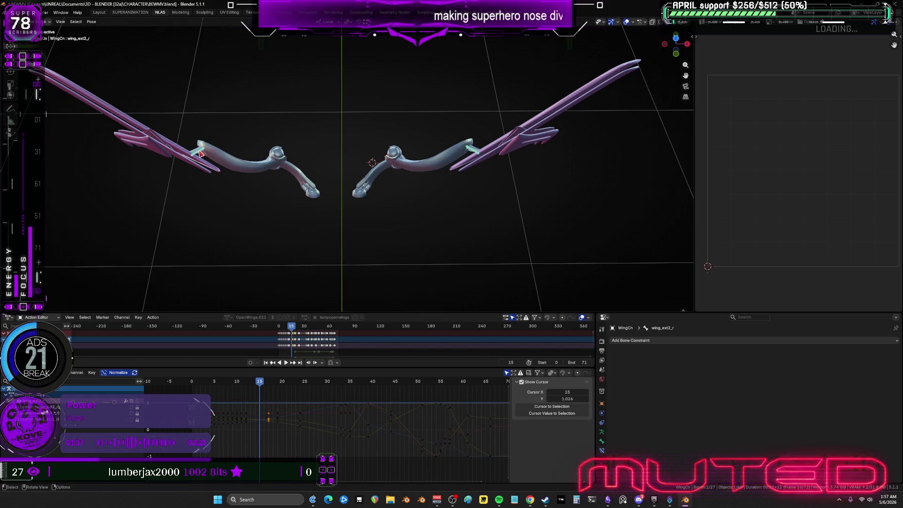
right_click(201, 154)
left_click(264, 389)
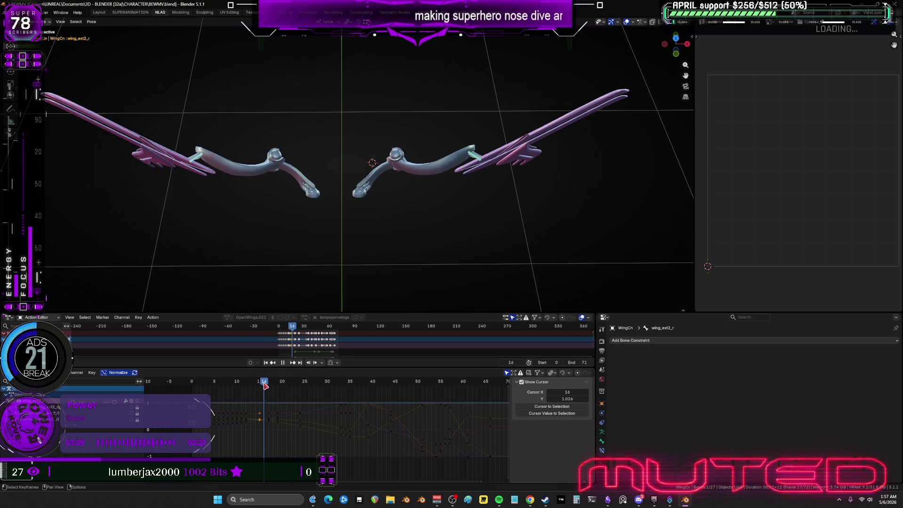
key("ctrl+z")
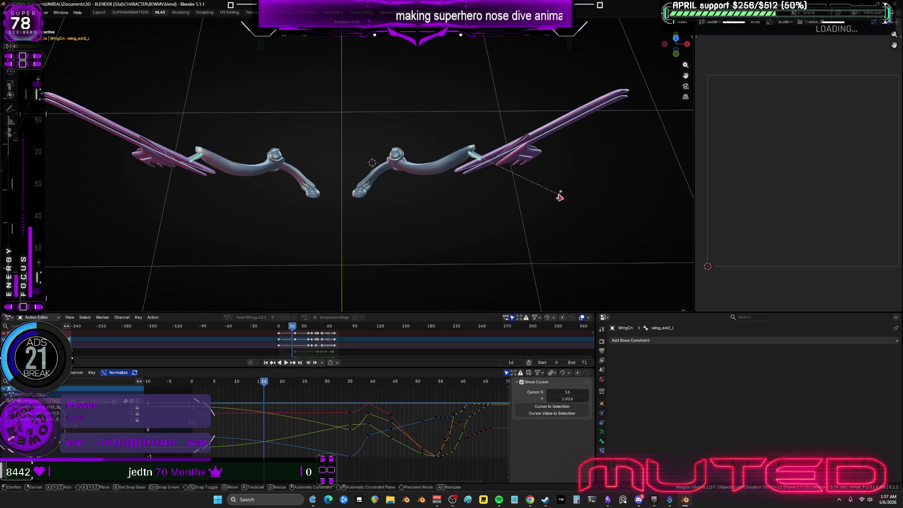
left_click(197, 160)
key("k")
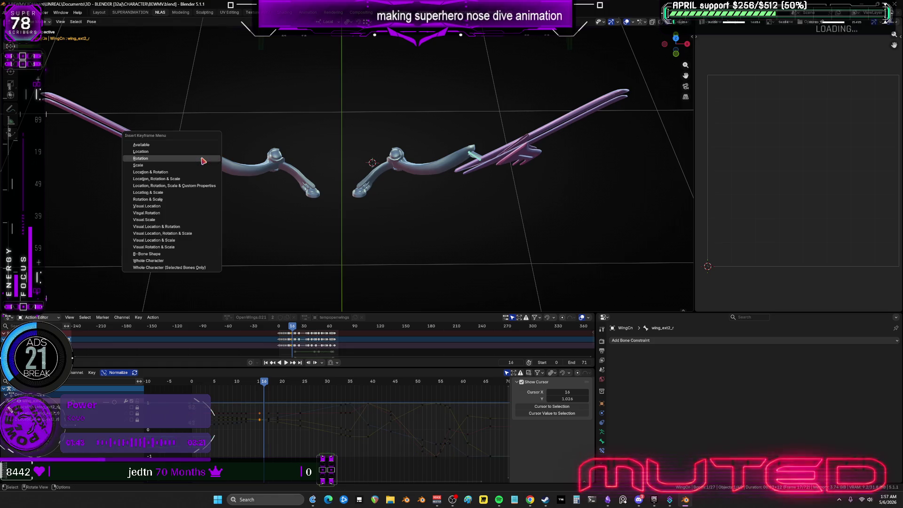
Step: At frame 14, rotate the left outer wing bone and key both wings' rotation
left_click_drag(264, 382, 256, 384)
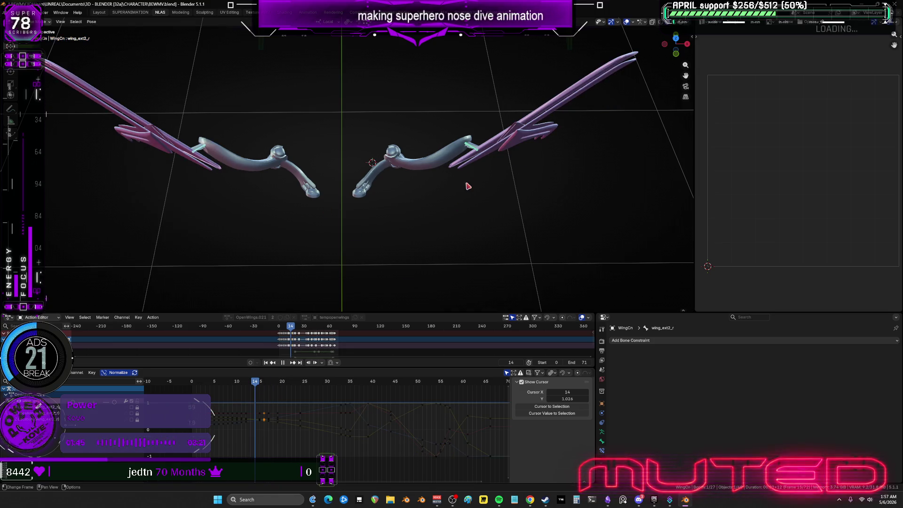
left_click(472, 149)
key("r")
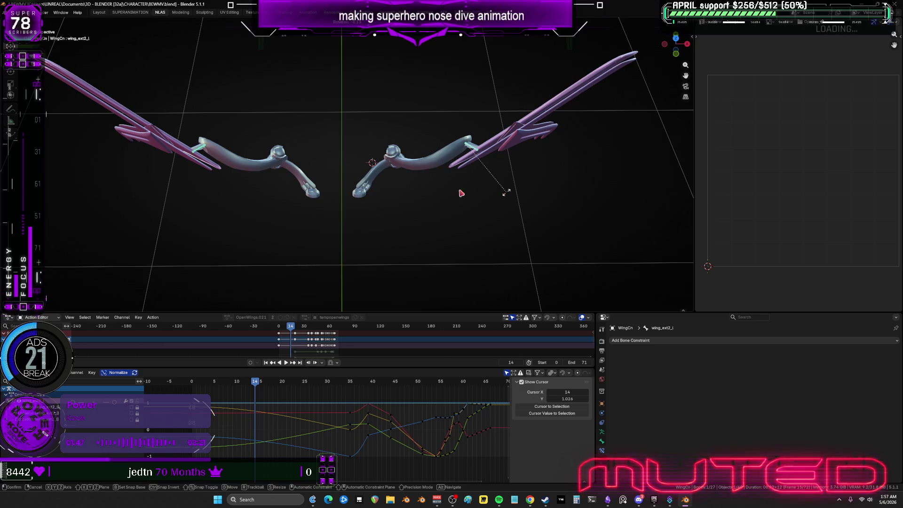
left_click(507, 191)
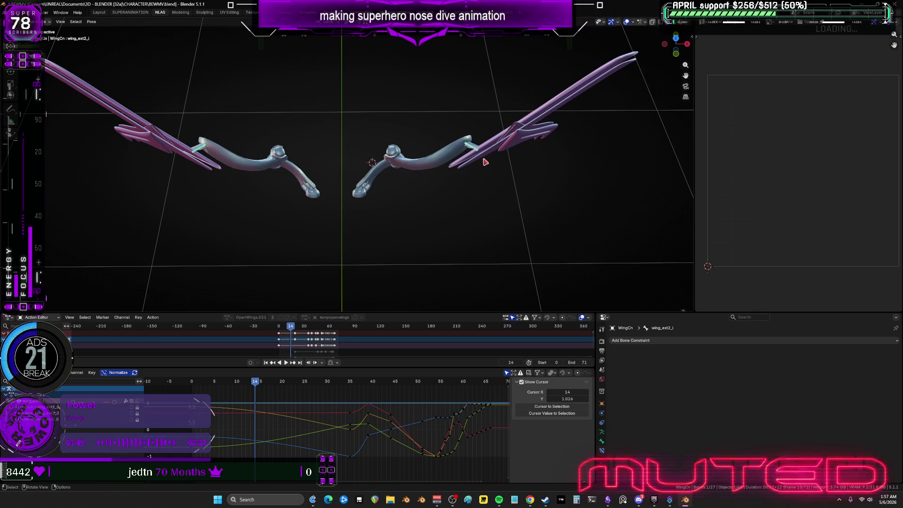
left_click(335, 160)
right_click(335, 160)
left_click(474, 153)
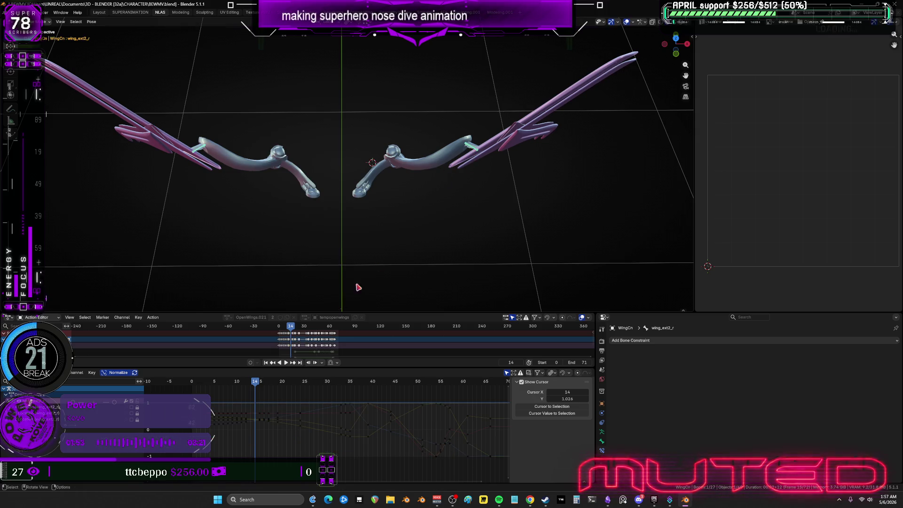
Step: At frame 13, rotate the left outer wing bone and select the mirrored wing_ext2_r
left_click(473, 147)
key("Left")
key("r")
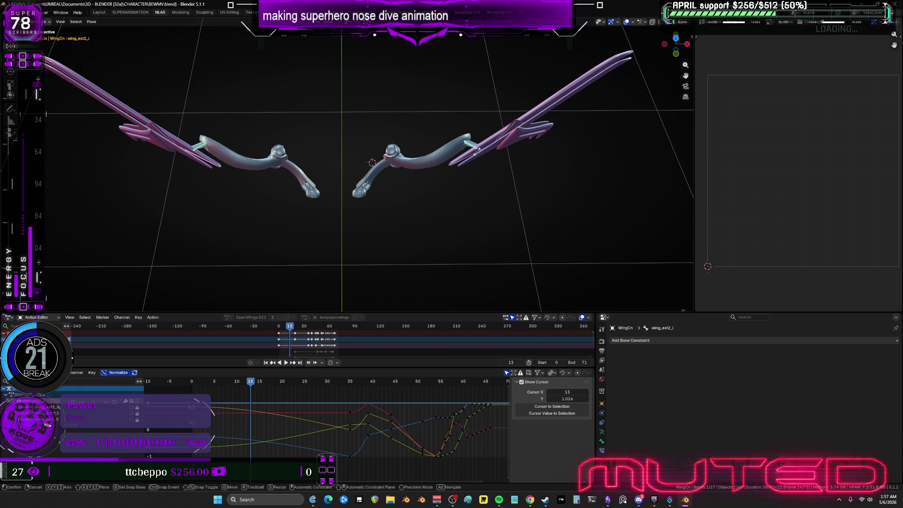
left_click(475, 150)
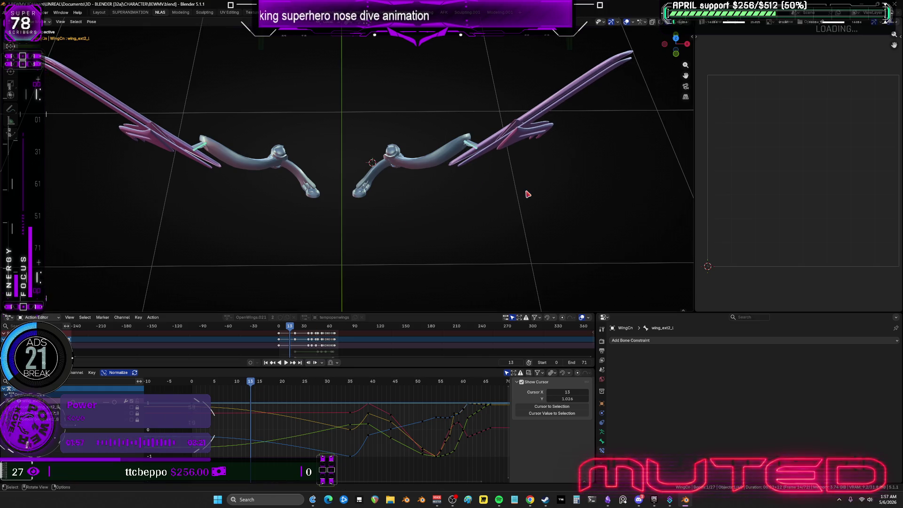
key("r")
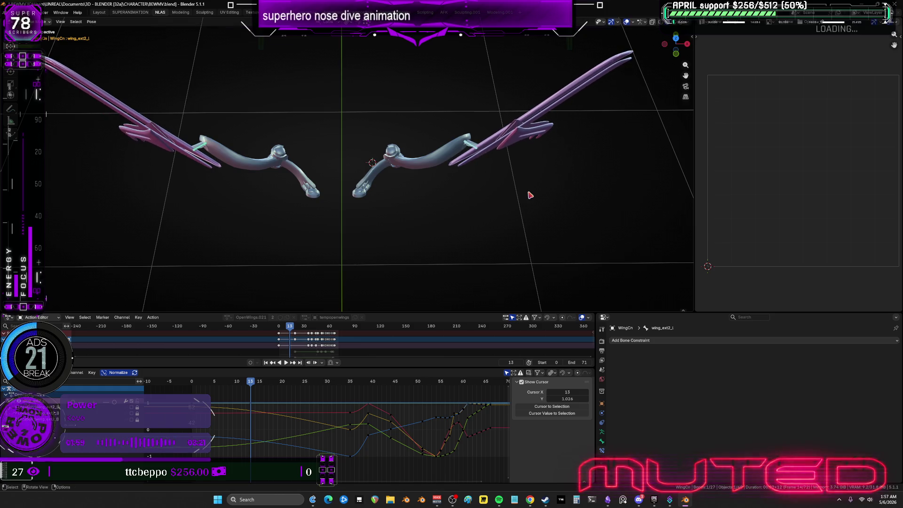
right_click(528, 193)
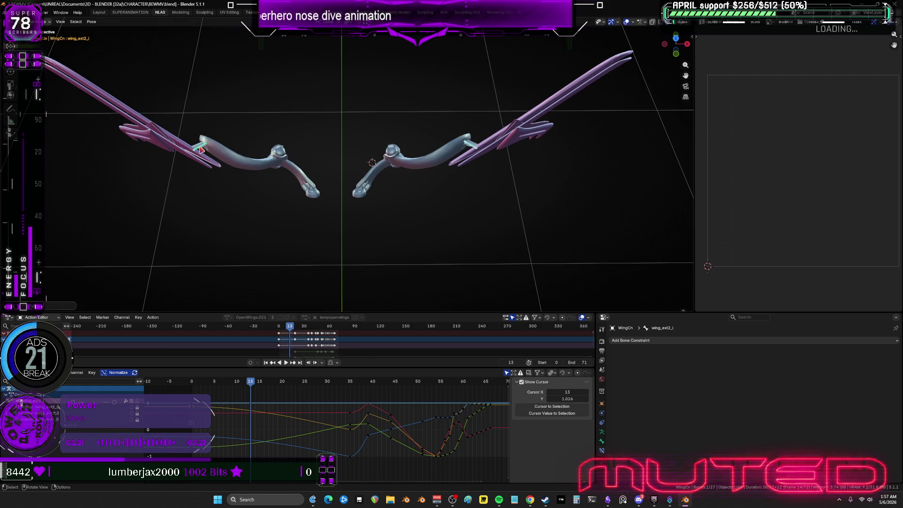
key("ctrl+shift+m")
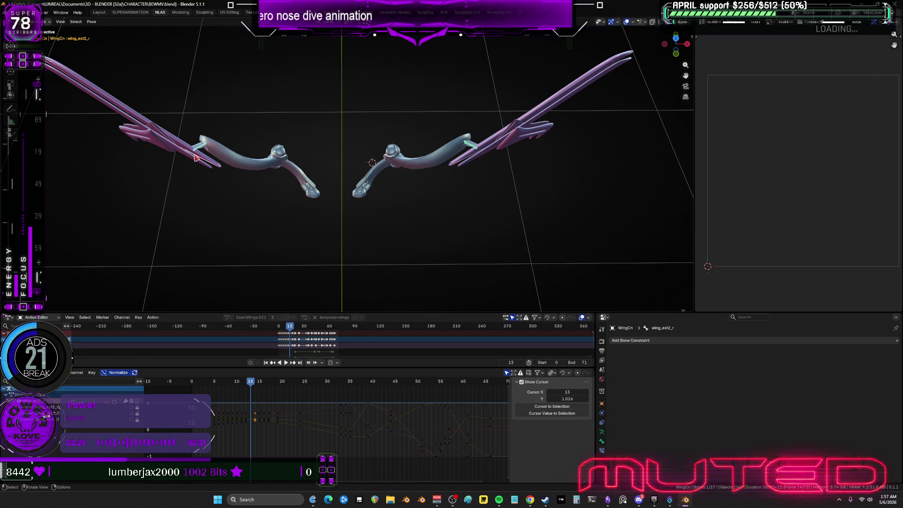
right_click(364, 174)
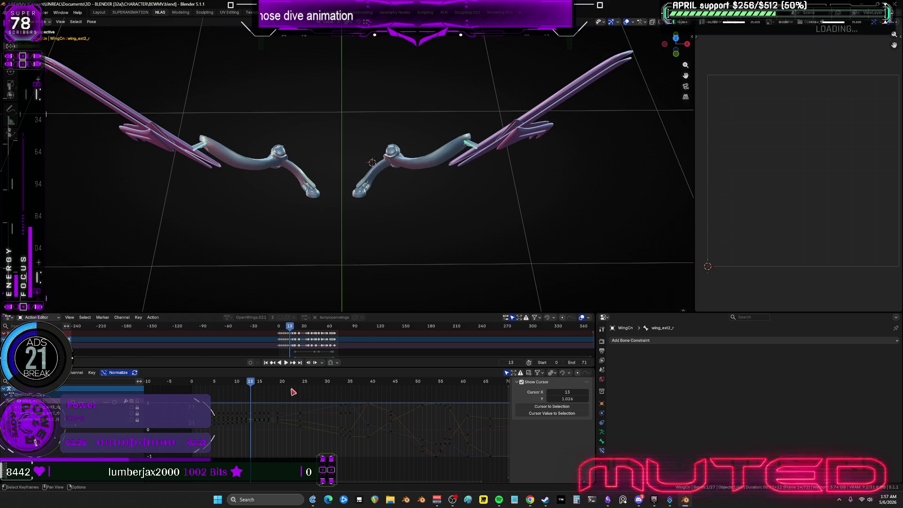
Step: At frame 18, key the rotation of wing_ext2_l and wing_ext2_r with wings nearly level
key("Up")
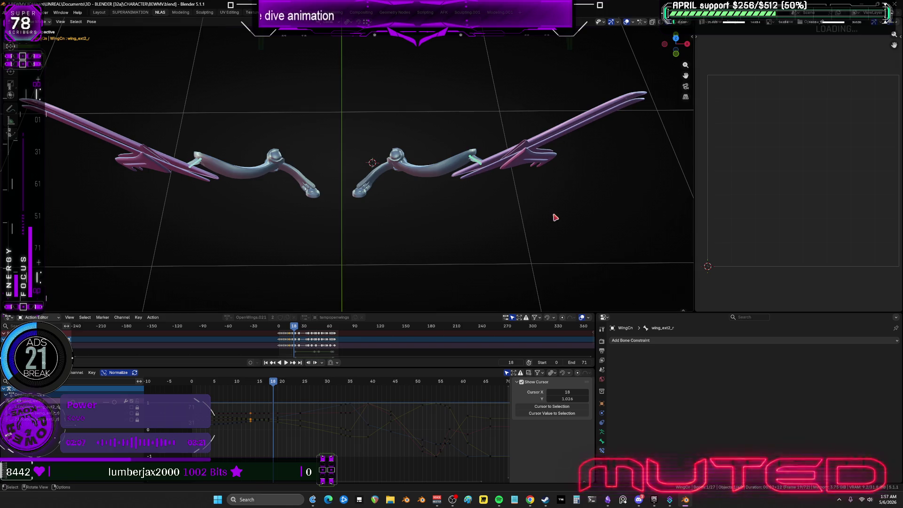
key("ctrl+shift+m")
key("r")
key("Escape")
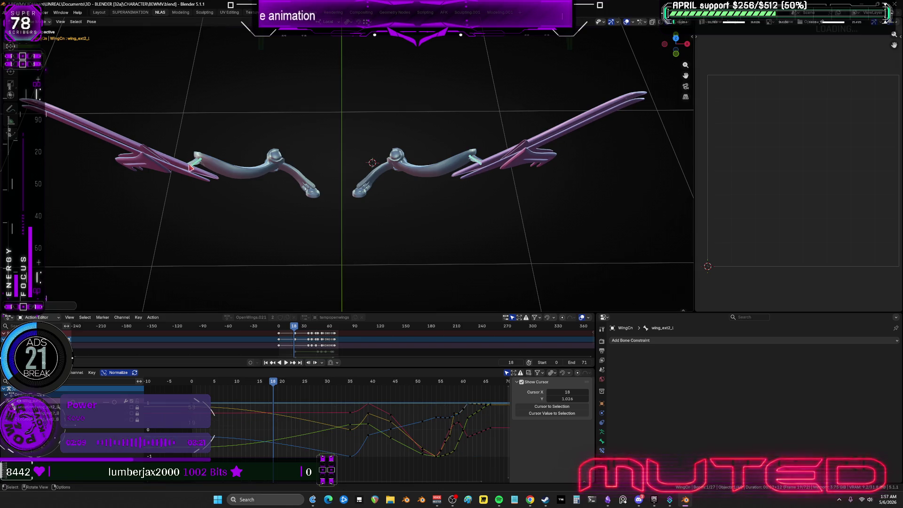
key("ctrl+shift+m")
key("k")
left_click(193, 165)
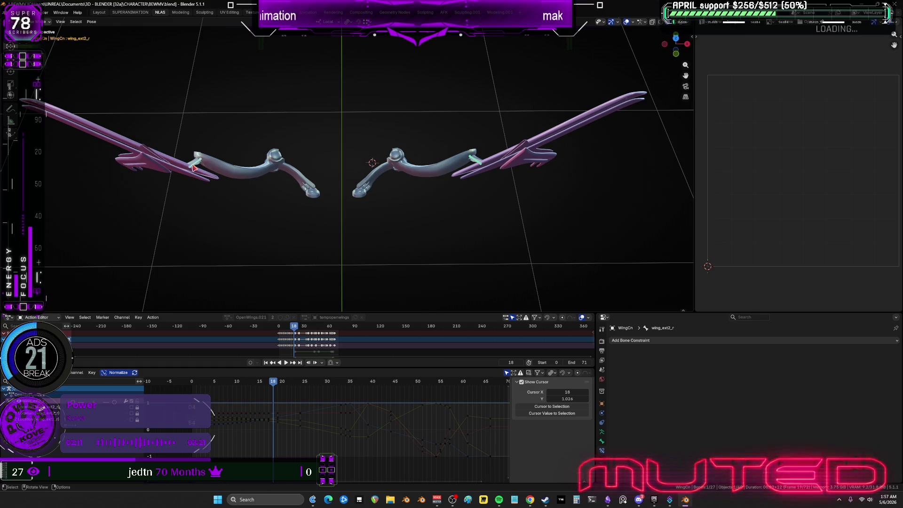
Step: Key the rotation of wing_ext2_l and wing_ext2_r at frame 20
left_click(283, 383)
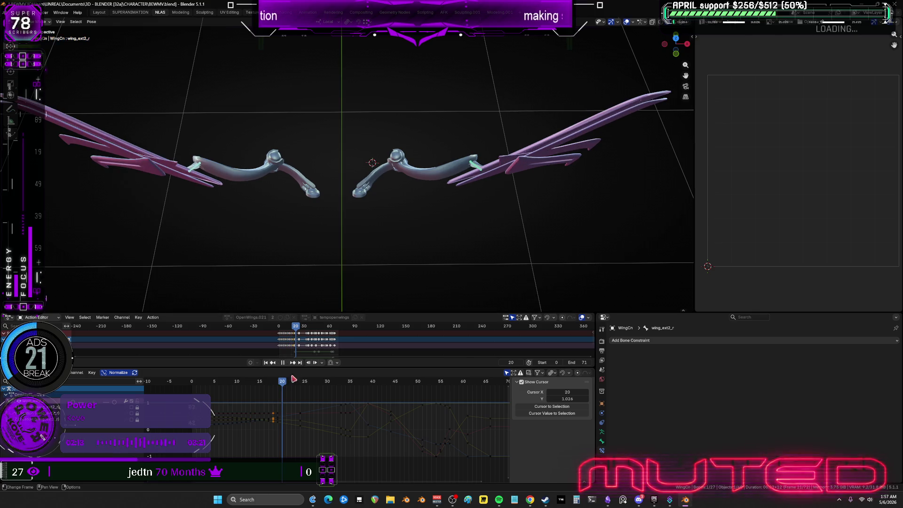
key("ctrl+shift+m")
key("r")
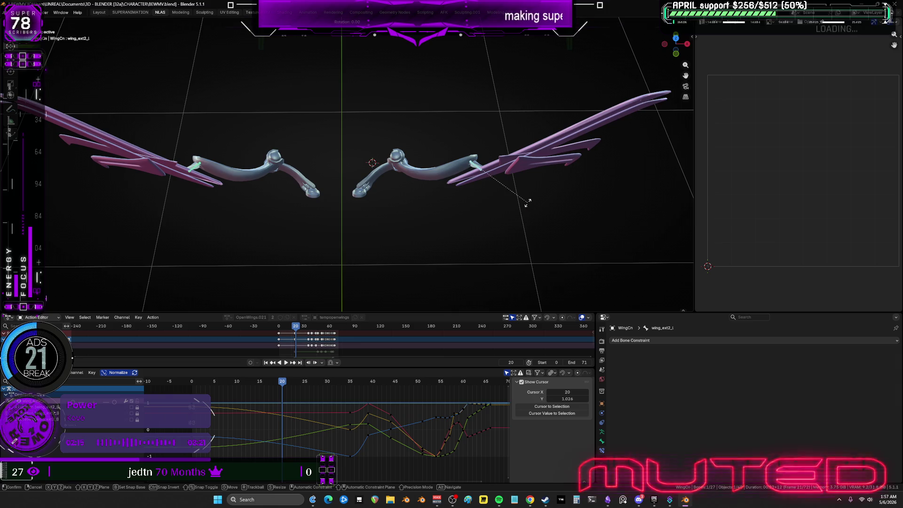
key("Escape")
key("ctrl+shift+m")
key("k")
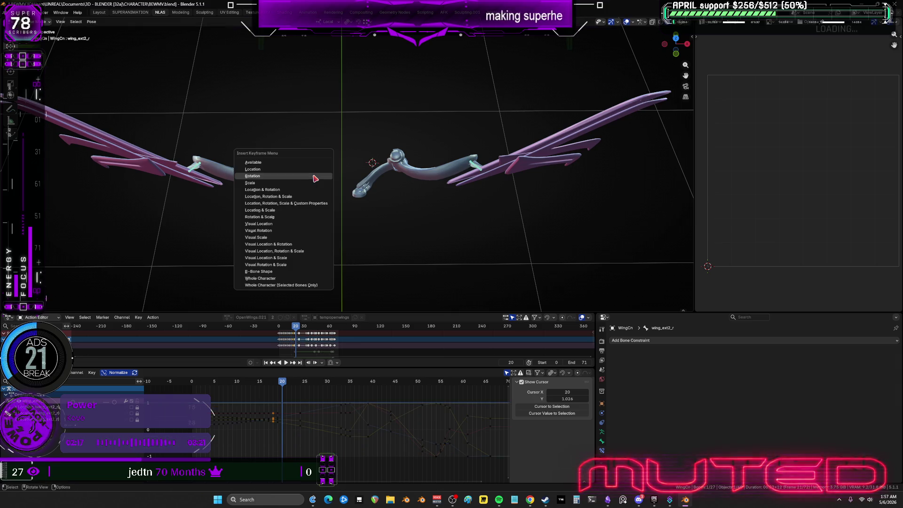
key("Return")
Step: Key both outer wing bones' rotation at frame 21
key("Right")
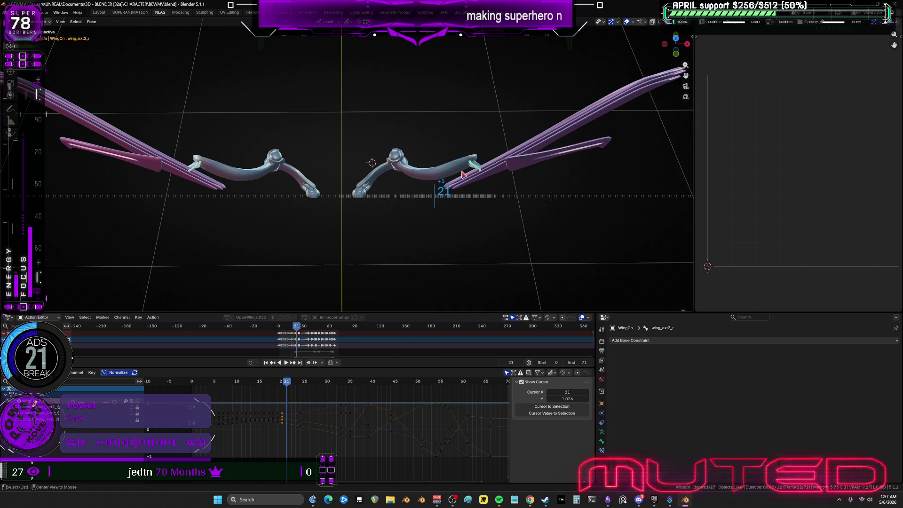
key("ctrl+shift+m")
key("r")
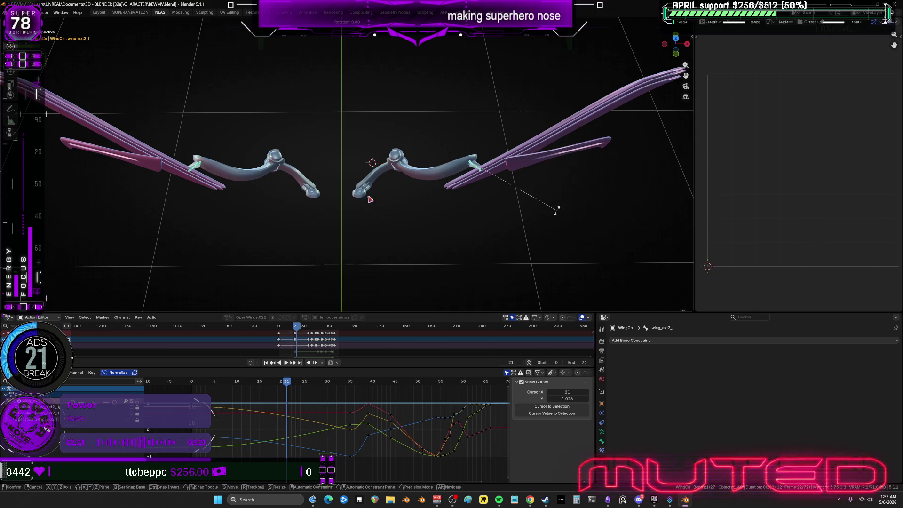
key("Escape")
key("k")
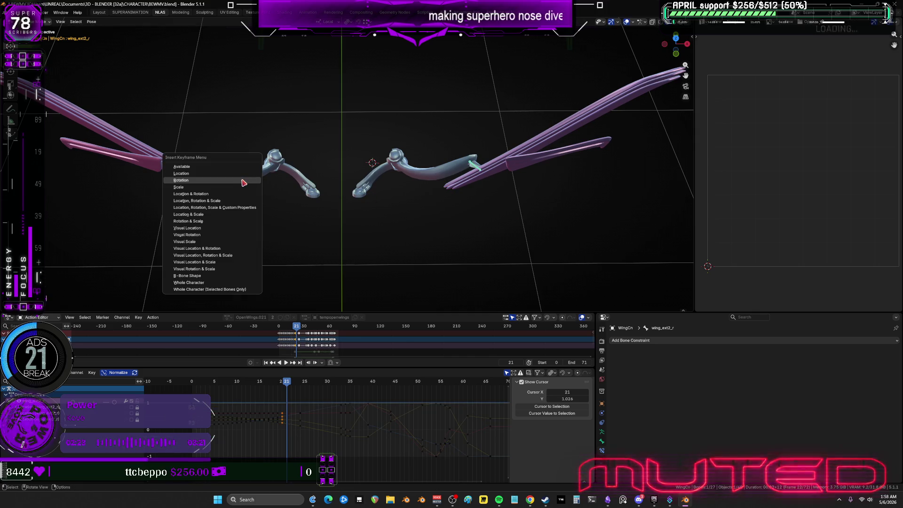
key("Return")
key("ctrl+shift+m")
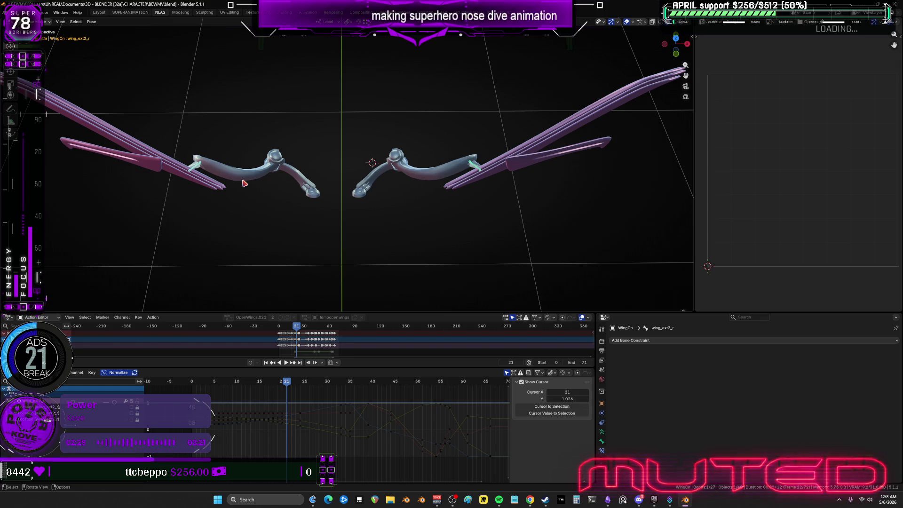
Step: Select wing_ext2_l and wing_ext2_r and key their rotation at frame 22
left_click(291, 383)
left_click(476, 171)
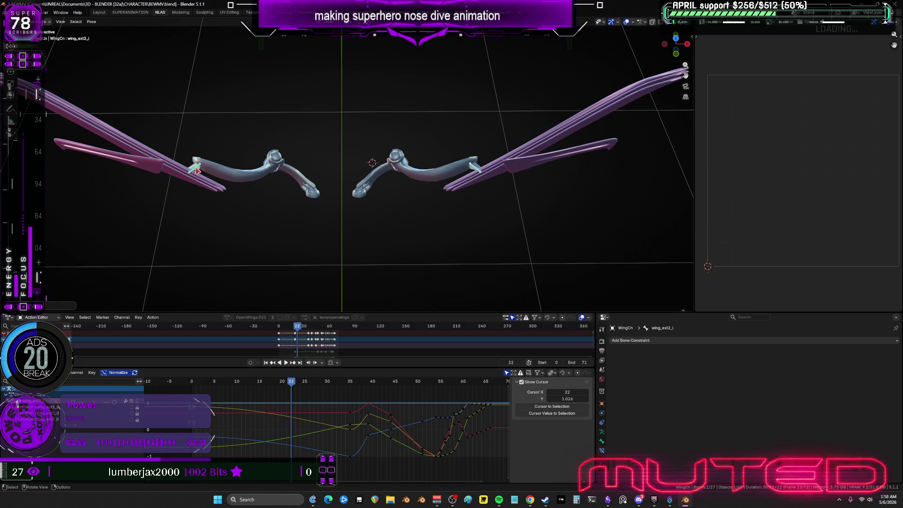
left_click(197, 170, "shift")
key("k")
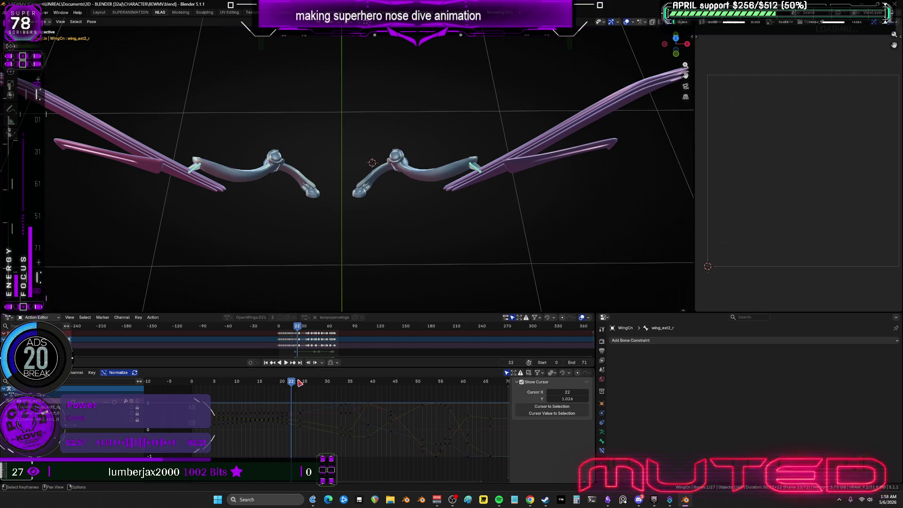
key("space")
key("space")
Step: At frame 23, rotate the left wing and key both outer wing bones' rotation
left_click(479, 170, "shift")
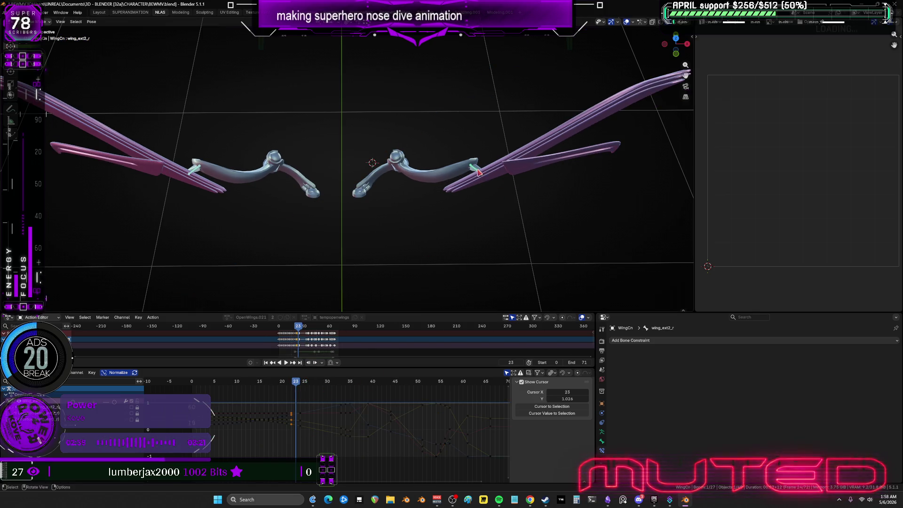
key("r")
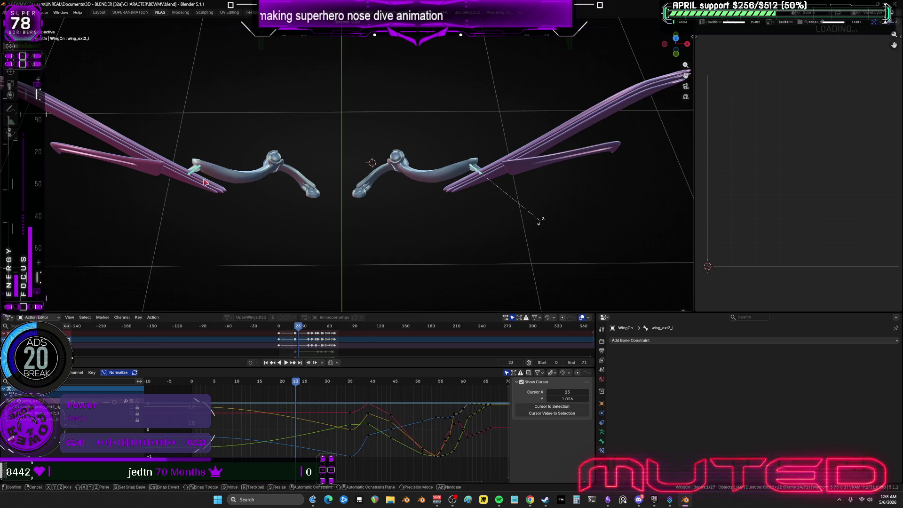
left_click(541, 219)
left_click(196, 170, "shift")
key("k")
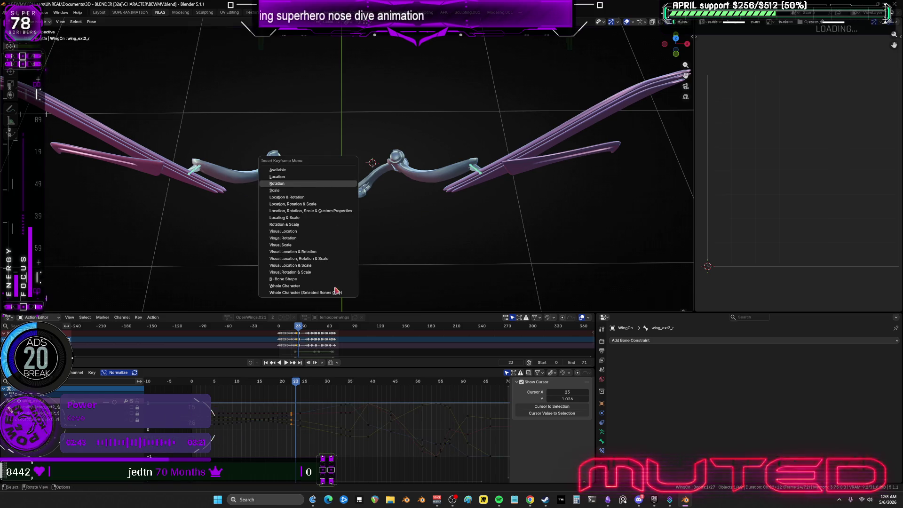
left_click(336, 292)
left_click_drag(297, 385, 329, 391)
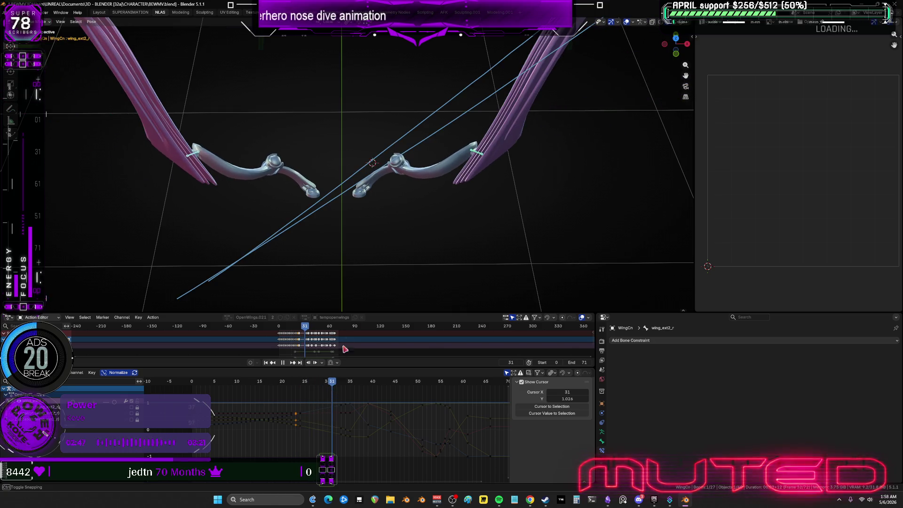
Step: Insert keyframes for both outer wing bones at frame 28 via the right-click pose menu
key("Escape")
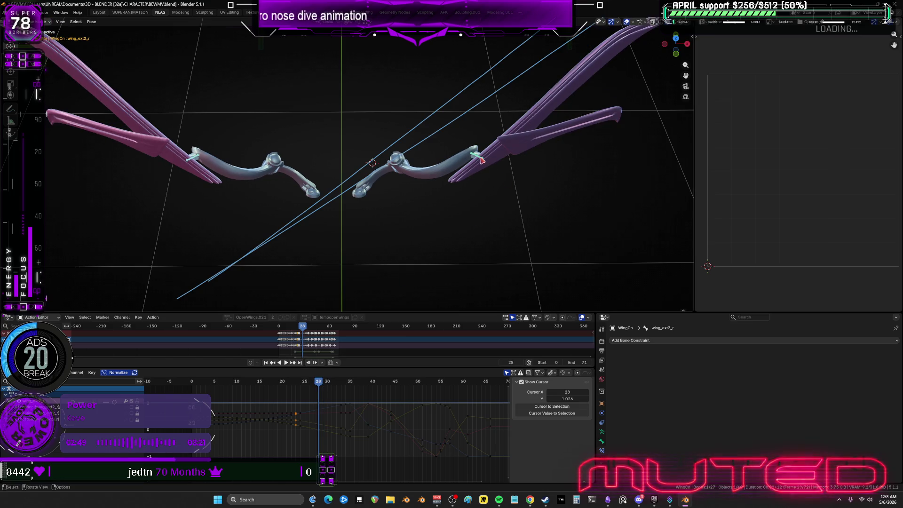
key("ctrl+shift+m")
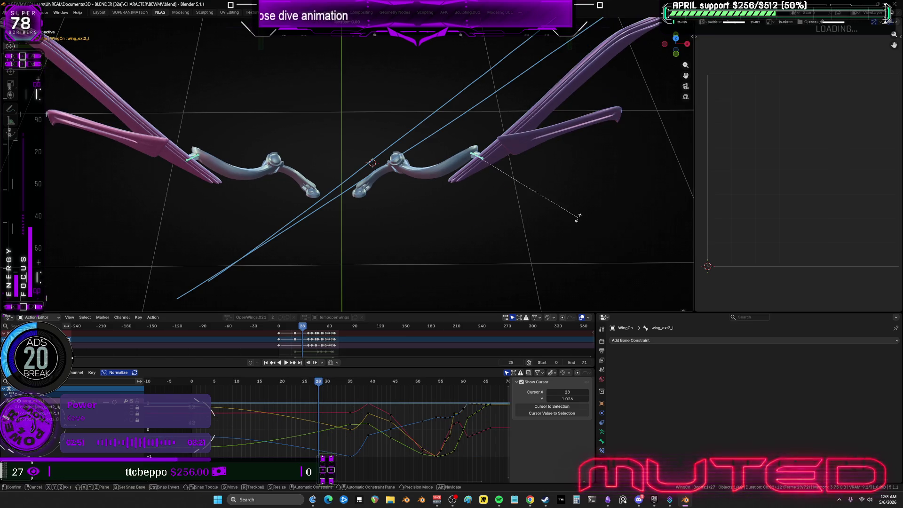
right_click(318, 200)
left_click(335, 203)
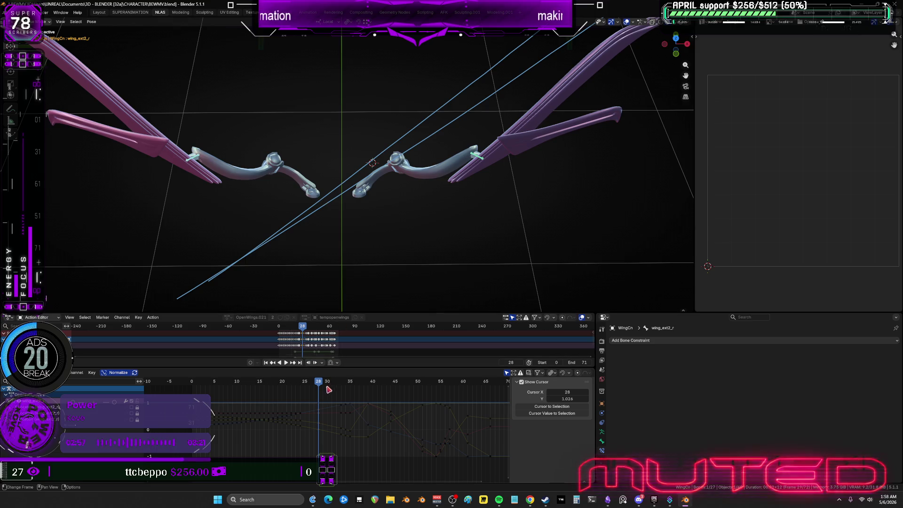
Step: Key both outer wing bones' rotation at frame 30
key("Up")
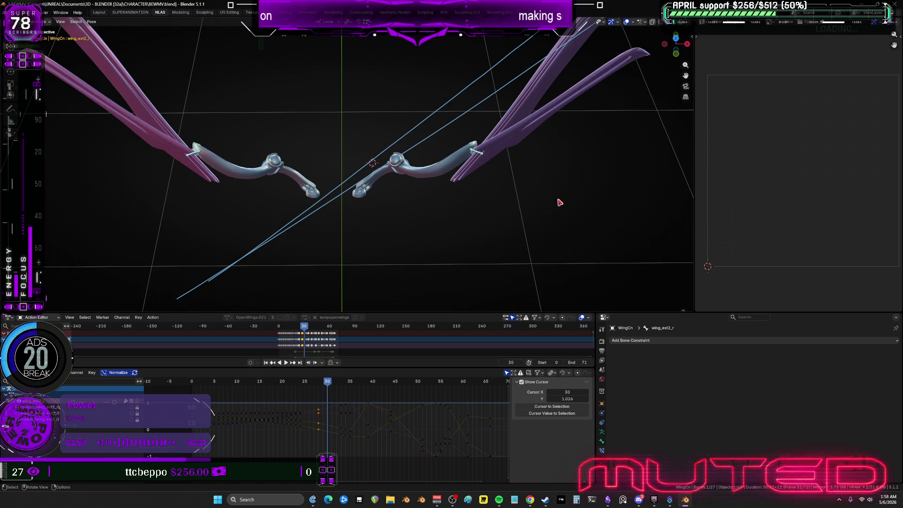
key("ctrl+shift+m")
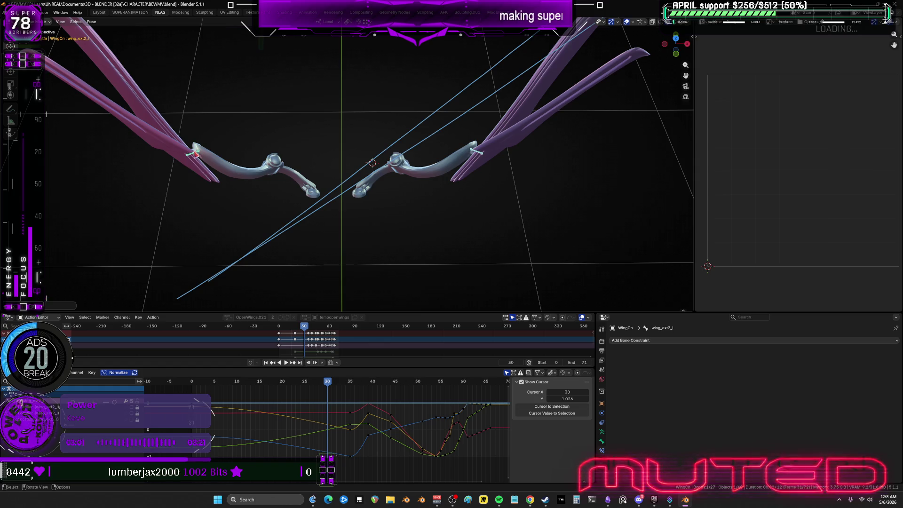
key("k")
key("Return")
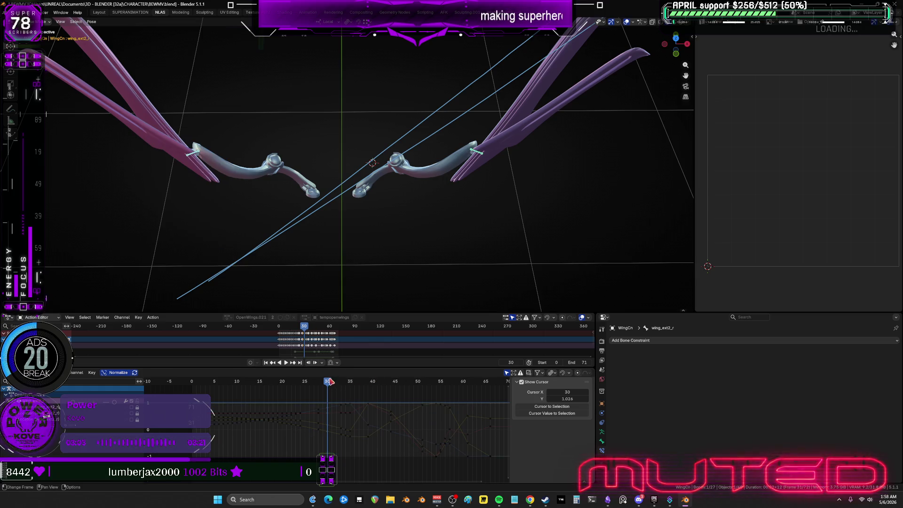
Step: Scrub the timeline from frame 35 onward to review the upward wing sweep
key("Right")
key("Right")
key("Right")
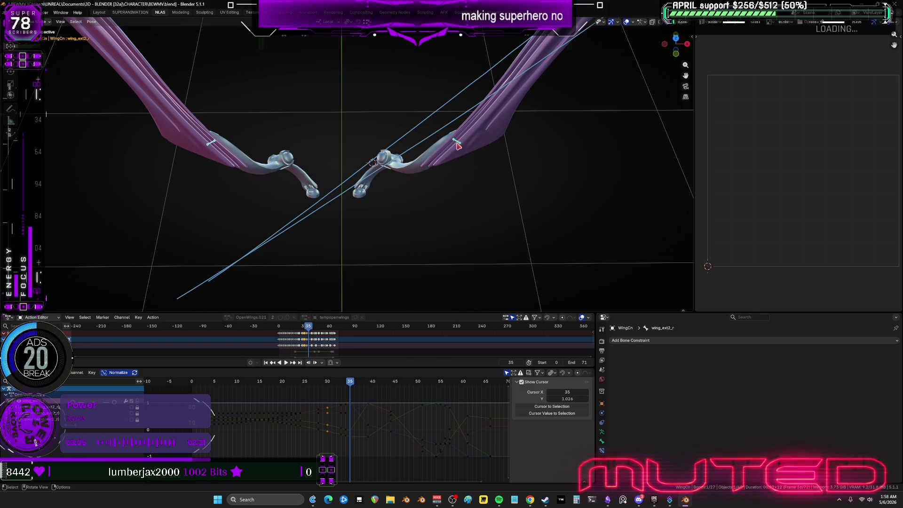
key("ctrl+shift+m")
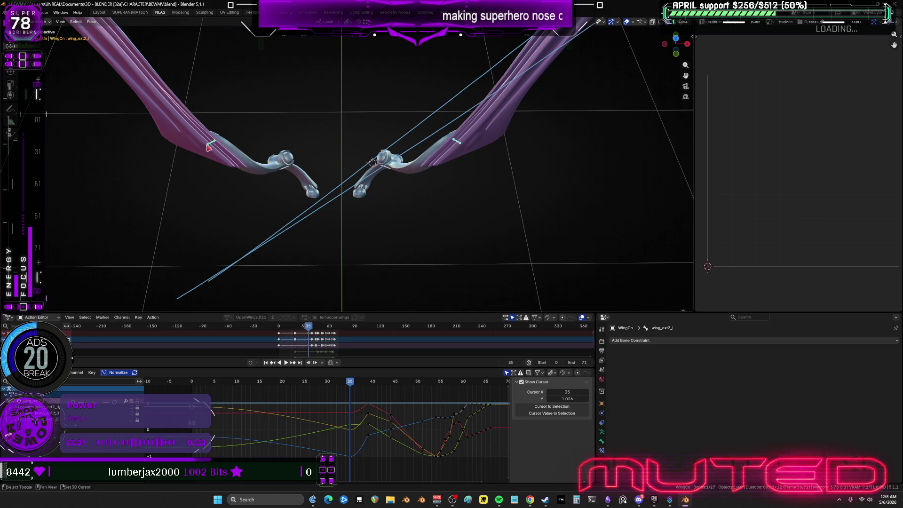
key("ctrl+z")
mouse_move(350, 382)
left_mouse_down()
mouse_move(276, 390)
mouse_move(343, 400)
mouse_move(289, 402)
mouse_move(451, 410)
mouse_move(413, 410)
left_mouse_up()
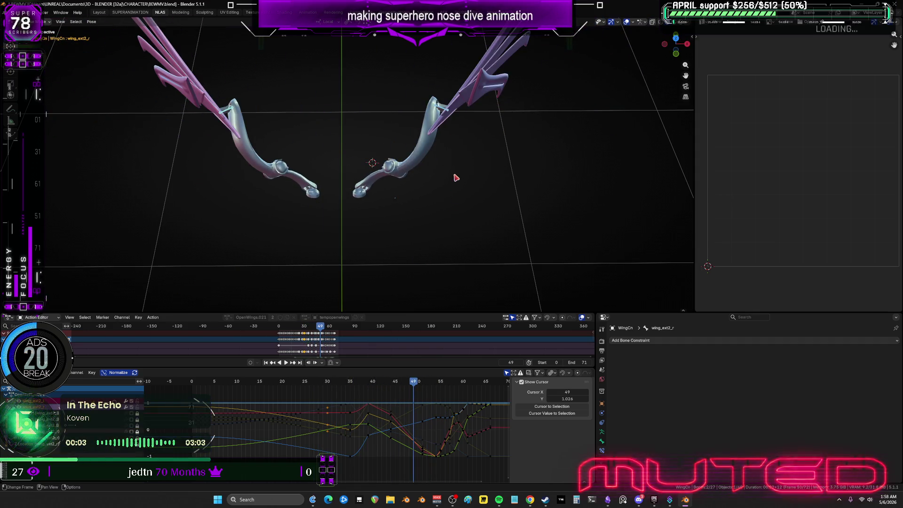
Step: View the wing from the side and scrub frames 43, 49, 54, 36, ending on 39
middle_click_drag(455, 178, 403, 195, "alt")
scroll(404, 194, "up", 5)
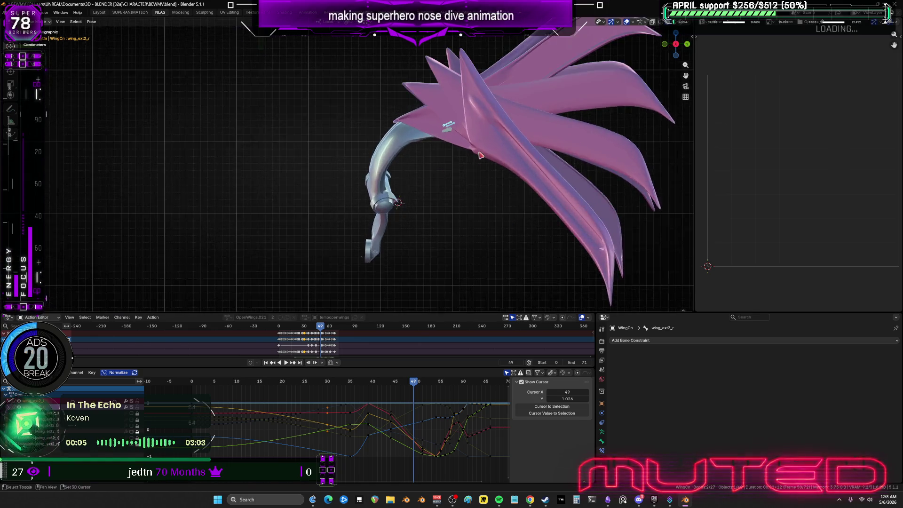
scroll(390, 178, "up", 6, "alt")
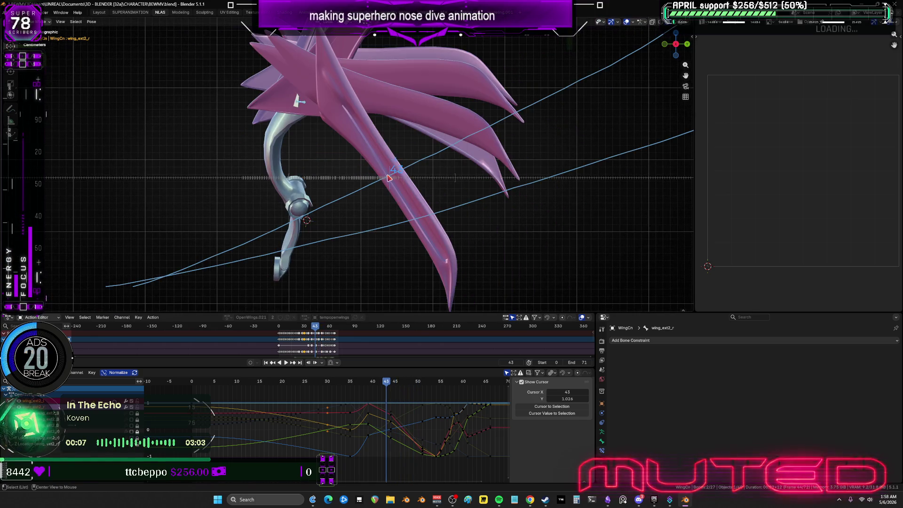
scroll(393, 179, "down", 6, "alt")
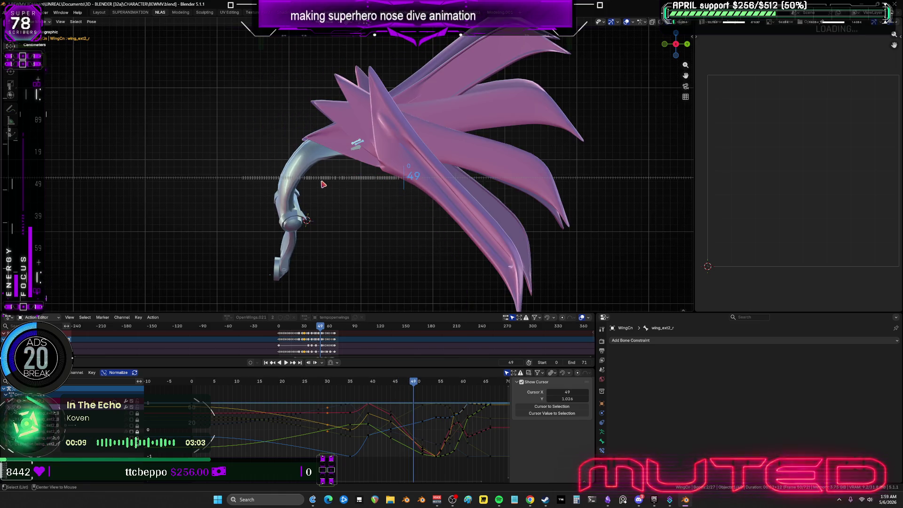
scroll(323, 185, "up", 1)
scroll(396, 220, "up", 1)
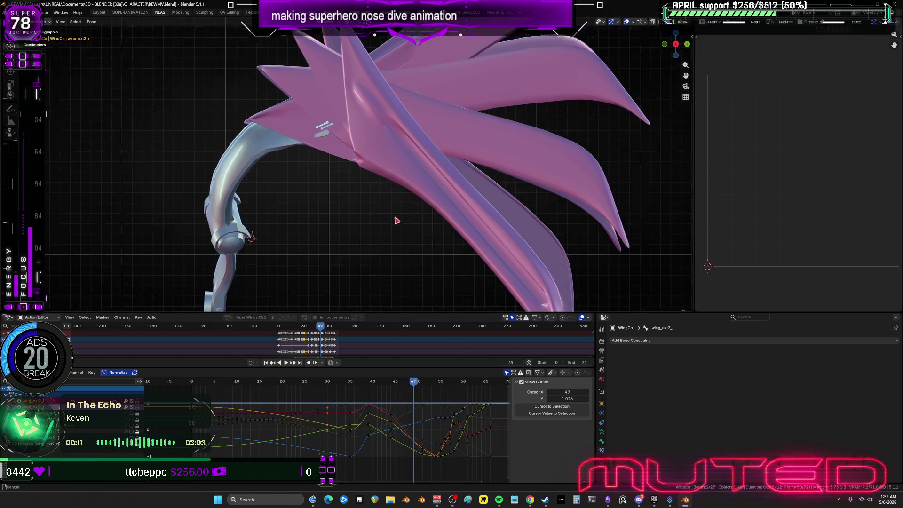
scroll(397, 220, "down", 3)
scroll(341, 212, "down", 5, "alt")
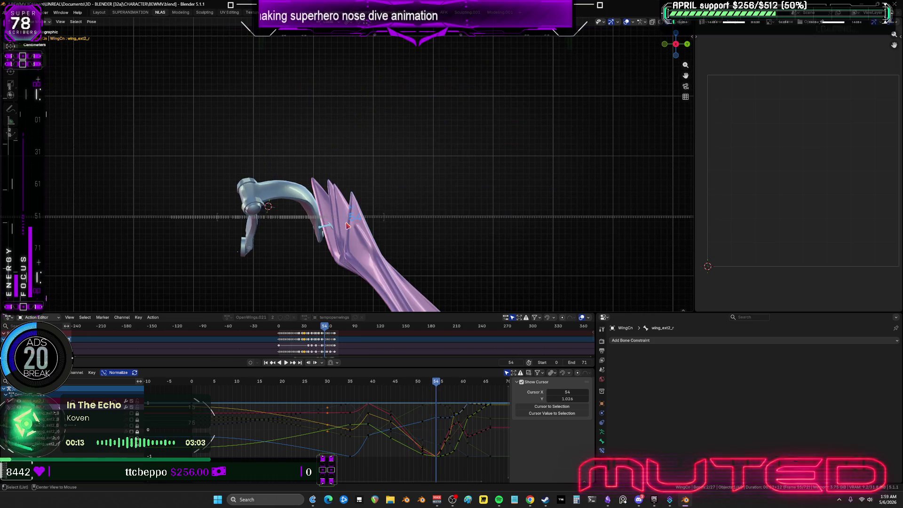
scroll(347, 227, "up", 18, "alt")
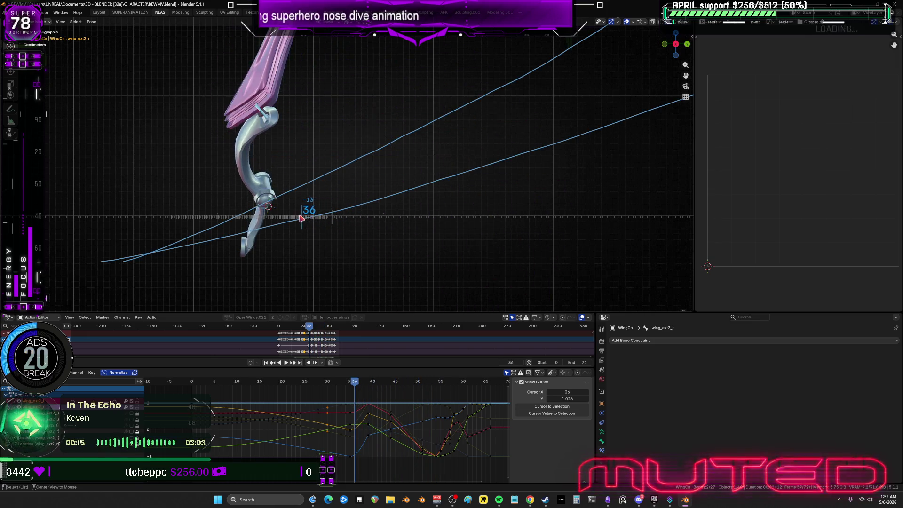
scroll(301, 219, "down", 3, "alt")
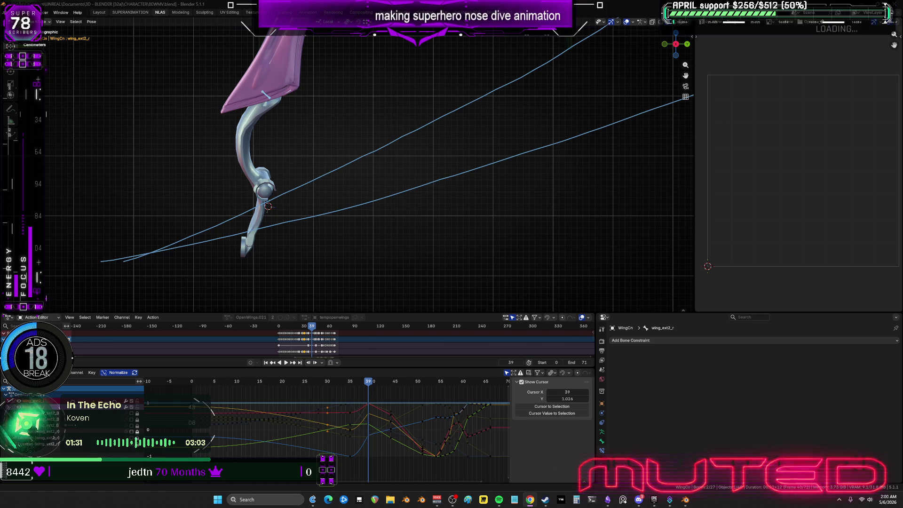
Step: Orbit to a perspective view and key both outer wing bones' rotation at frame 25
middle_click_drag(292, 181, 351, 230)
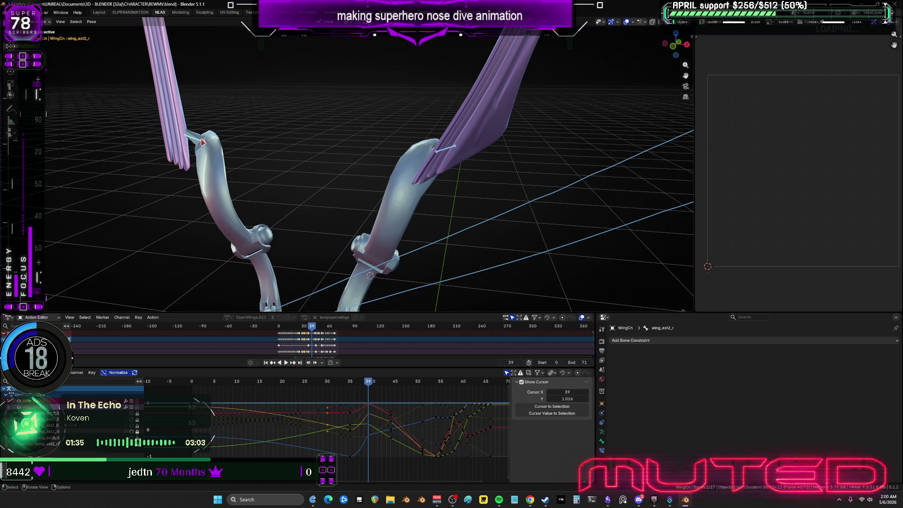
left_click(334, 389)
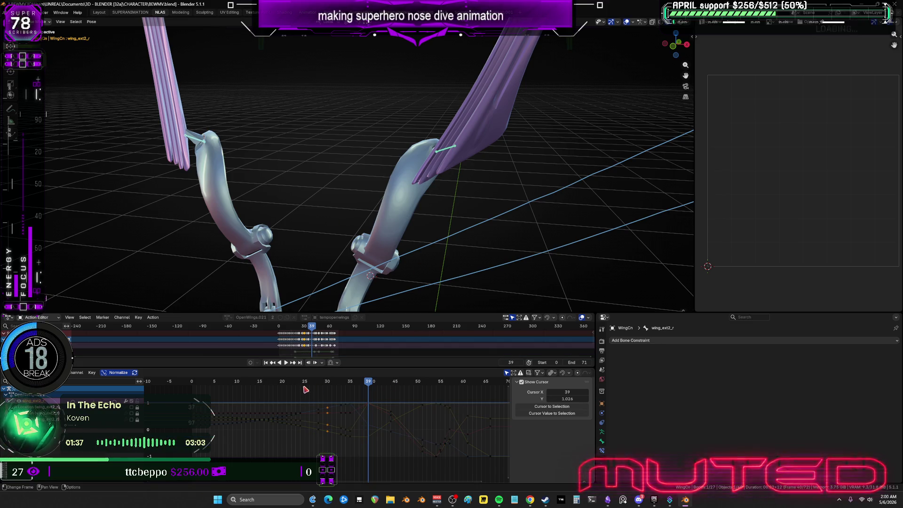
left_click_drag(306, 385, 307, 385)
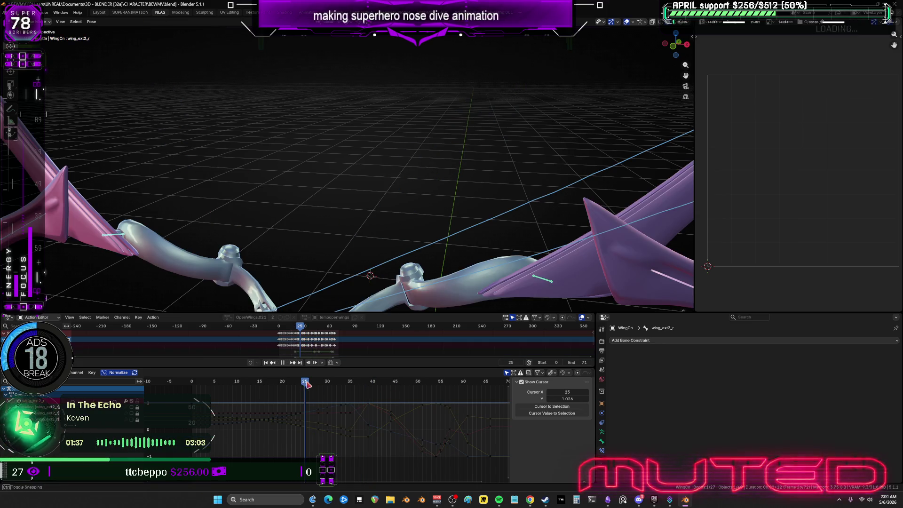
left_click(535, 266)
key("r")
right_click(526, 180)
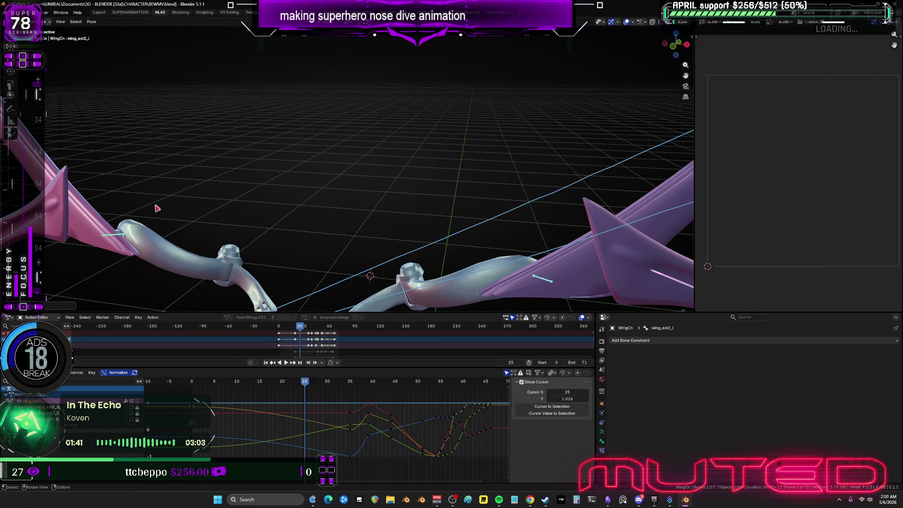
key("ctrl+z")
key("k")
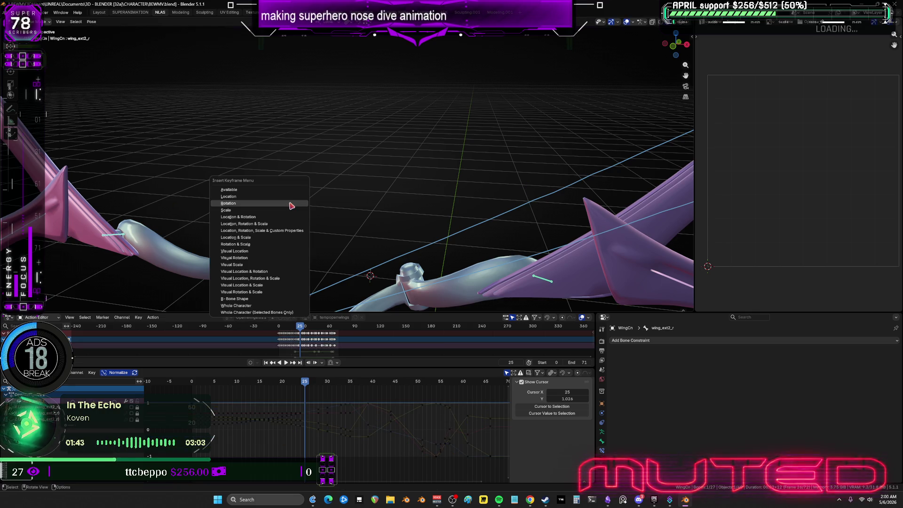
key("Return")
Step: Step through frames 26 and 27, switching the active bone between left and right outer wings
key("Right")
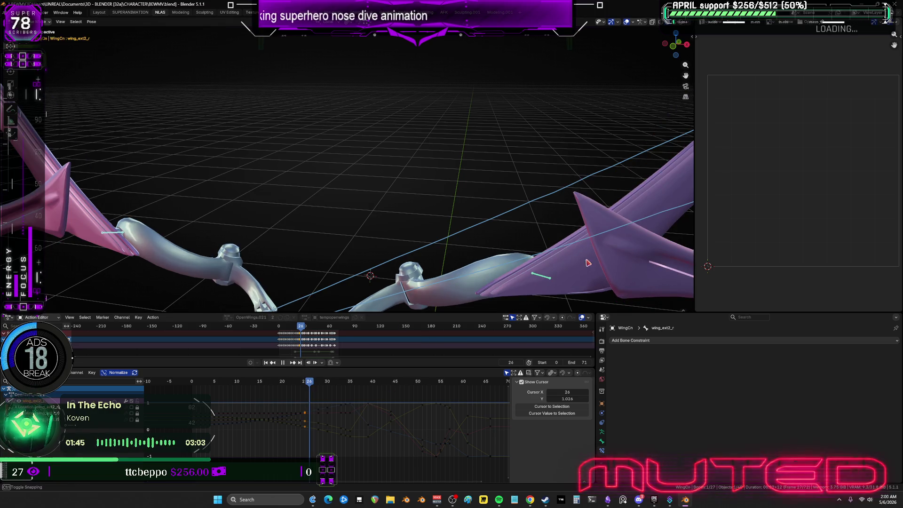
left_click(541, 277)
key("r")
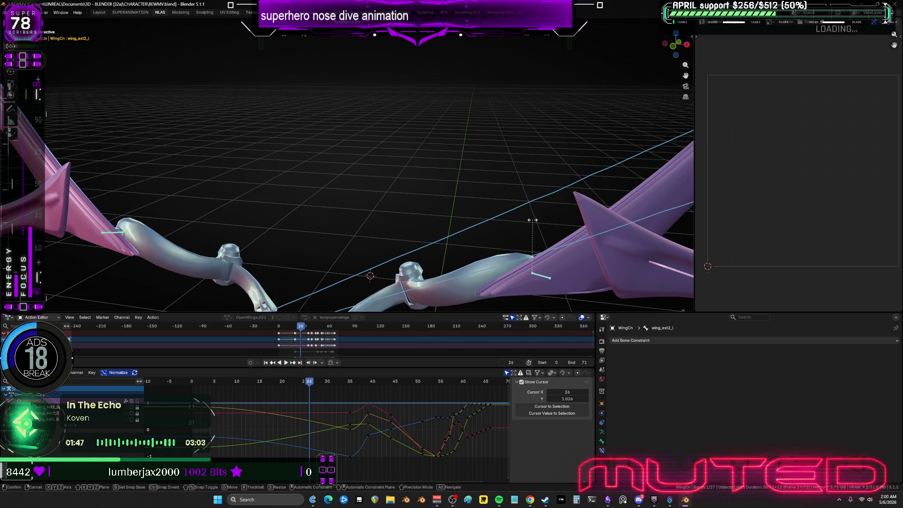
key("Escape")
left_click(120, 237, "shift")
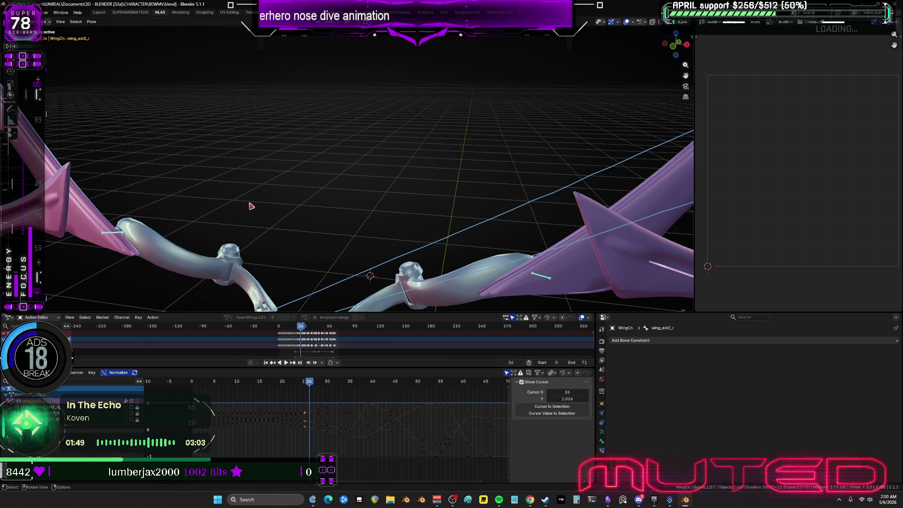
right_click(251, 206)
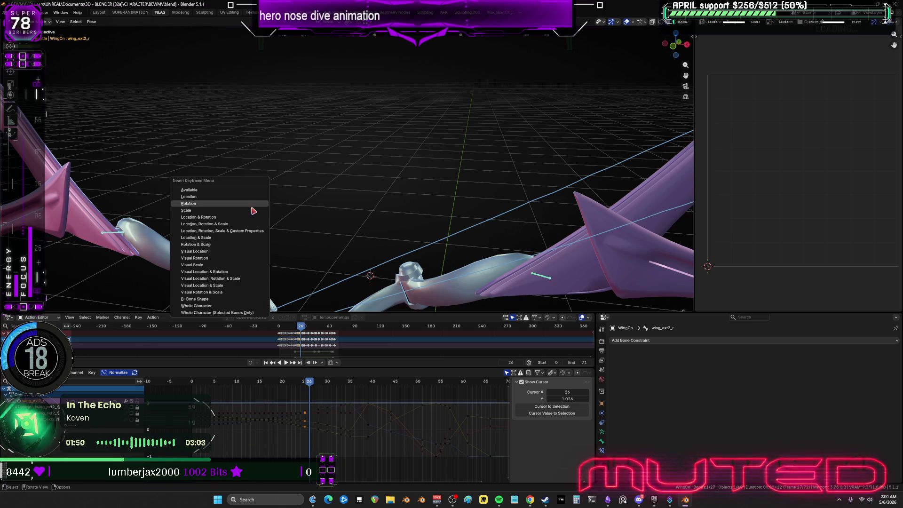
left_click(542, 279, "shift")
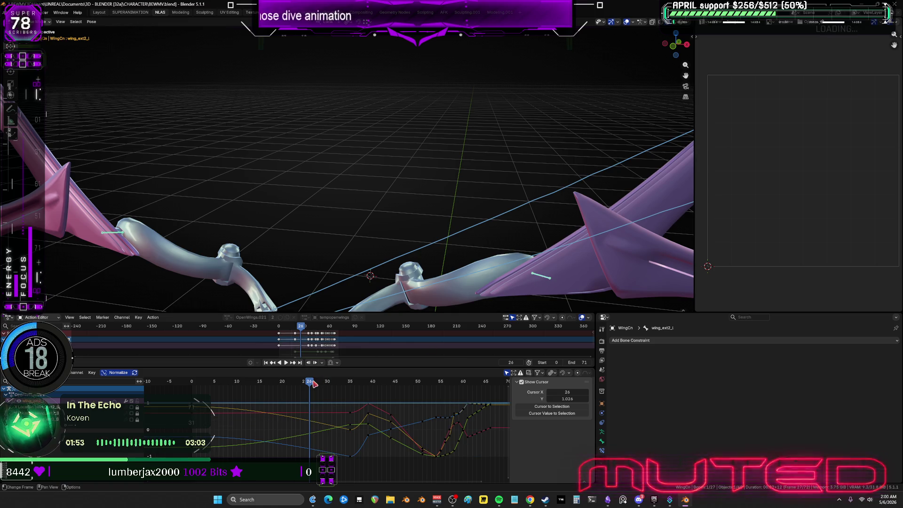
key("Right")
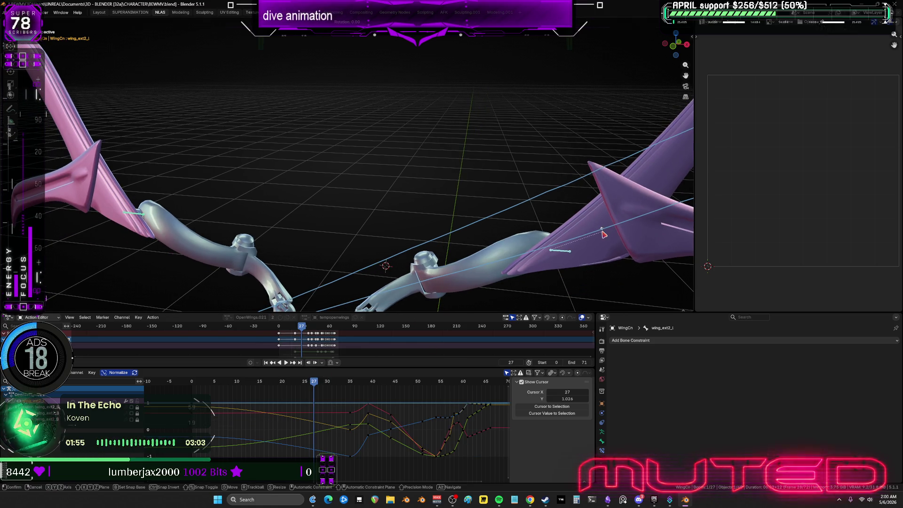
Step: Jump to frame 29 and alternate the active outer wing bone between right and left
key("ctrl+shift+m")
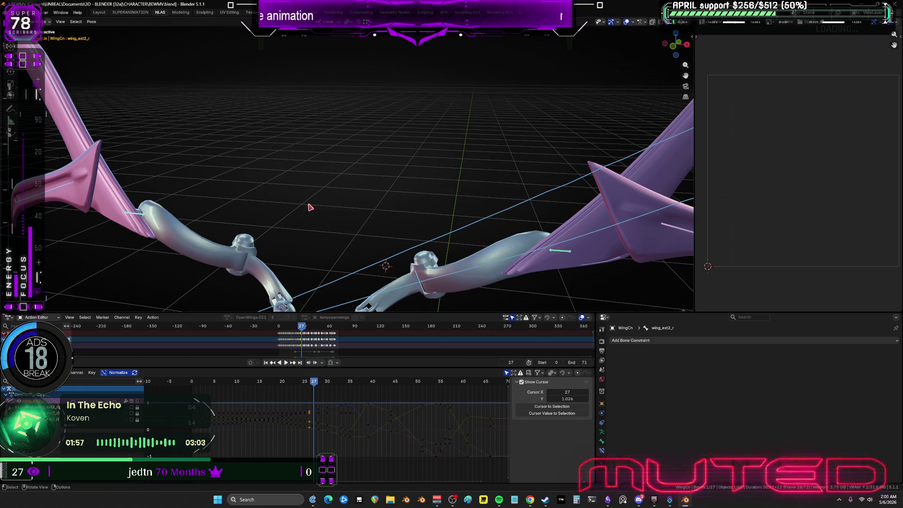
right_click(309, 203)
left_click(324, 383)
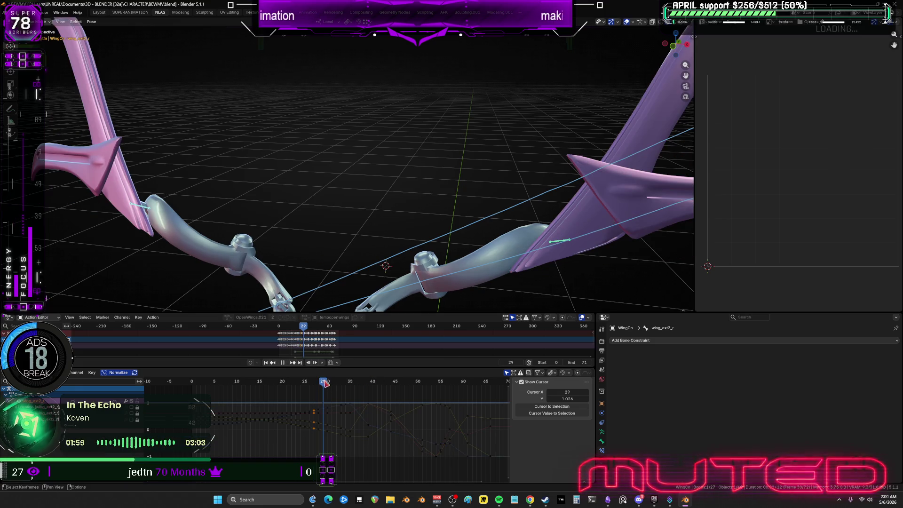
key("ctrl+shift+m")
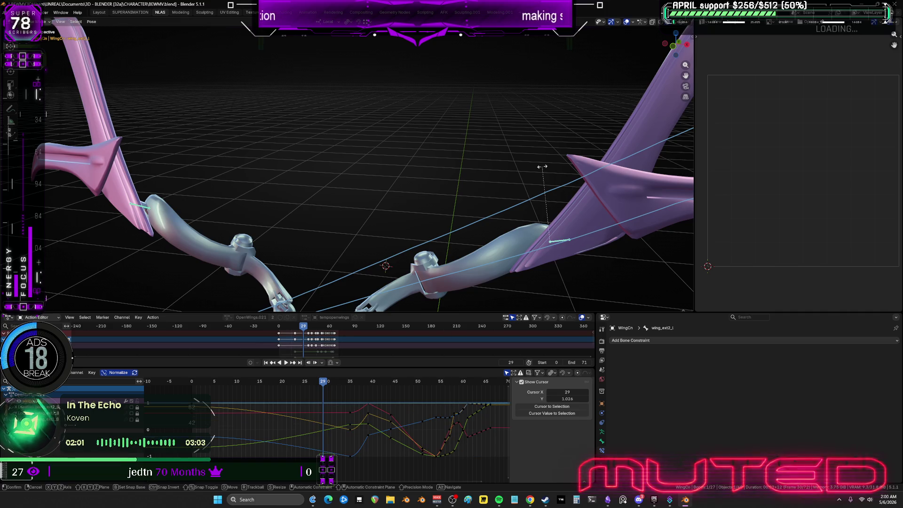
key("ctrl+shift+m")
right_click(292, 183)
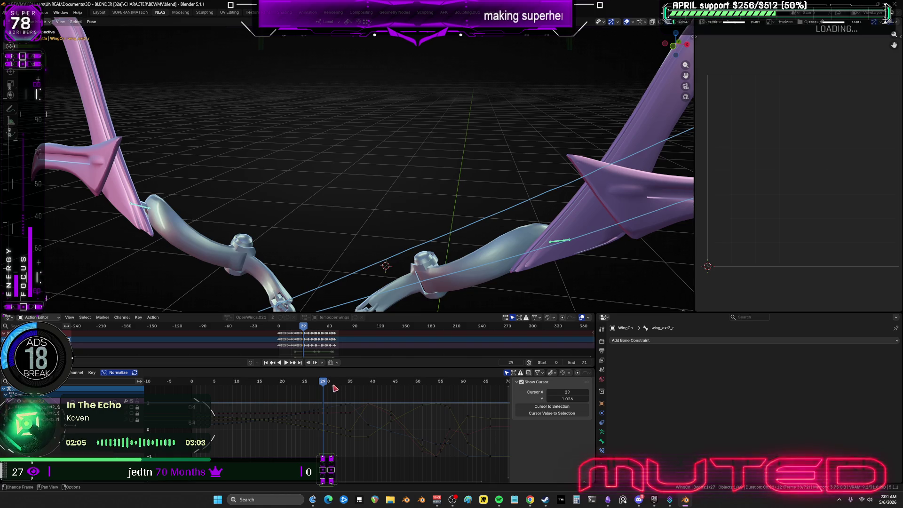
Step: At frame 31, make the left outer wing bone active and bring up the keyframe options
left_click(334, 387)
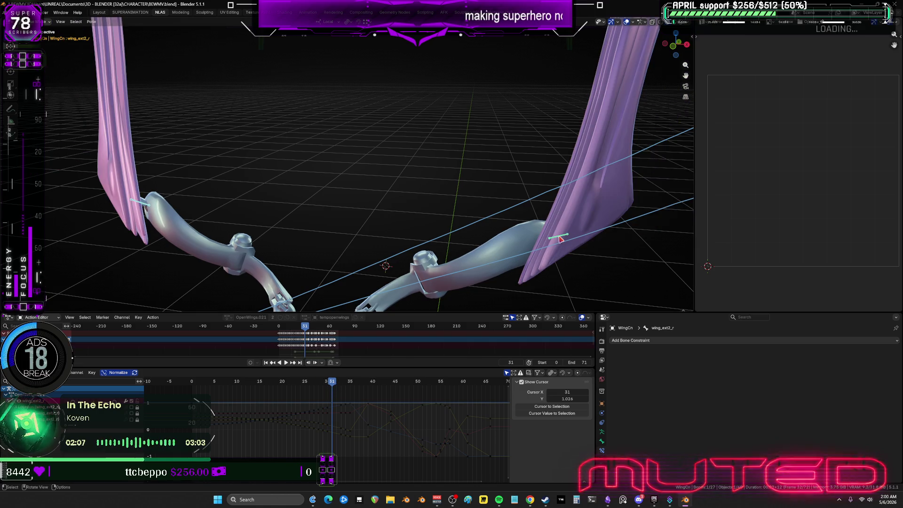
key("ctrl+shift+m")
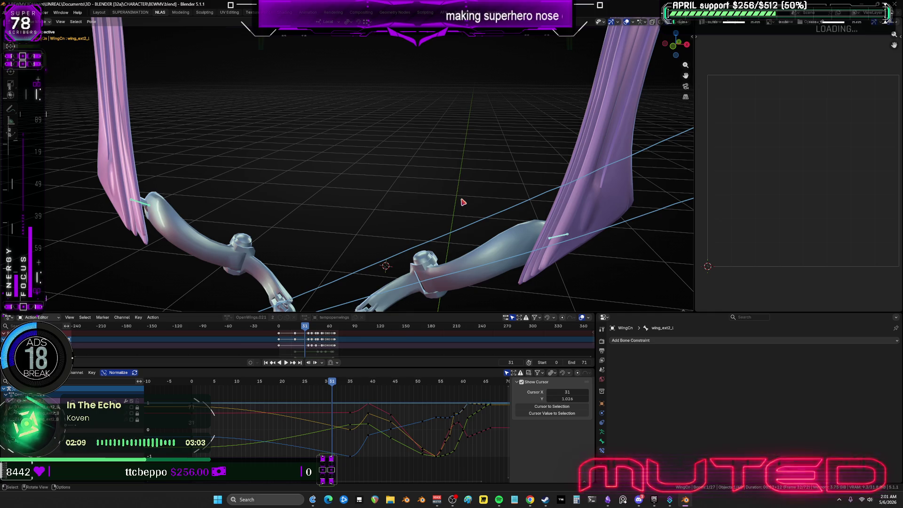
key("r")
key("Escape")
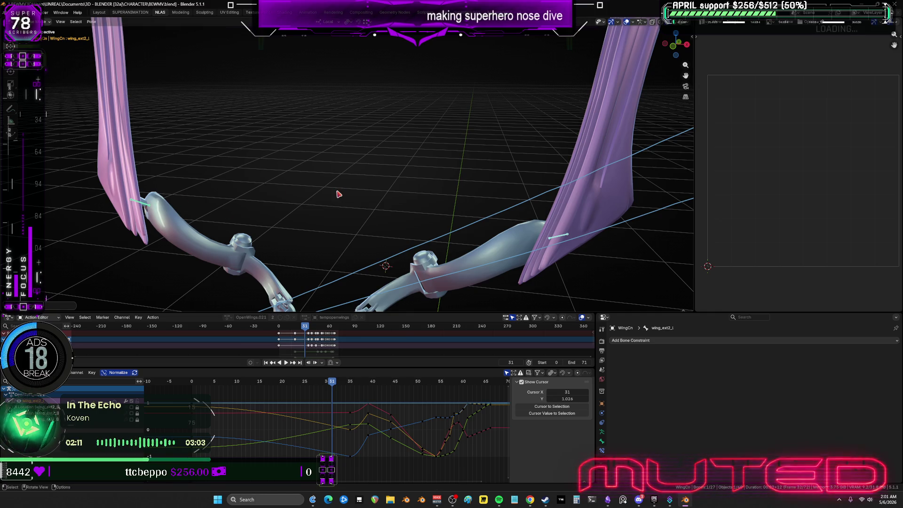
key("ctrl+shift+m")
key("k")
Step: Key both outer wing bones' rotation at frame 32, holding the wings in a steep V
left_click_drag(339, 384, 337, 384)
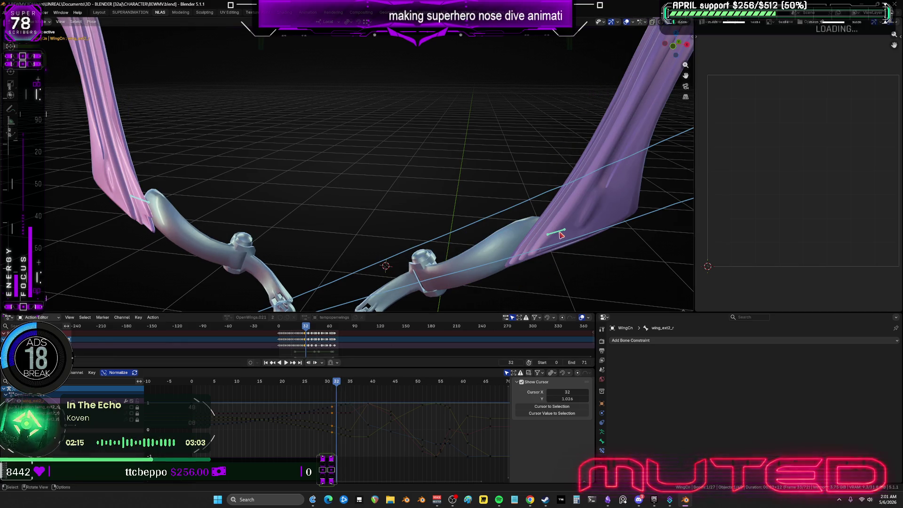
left_click(550, 233)
key("r")
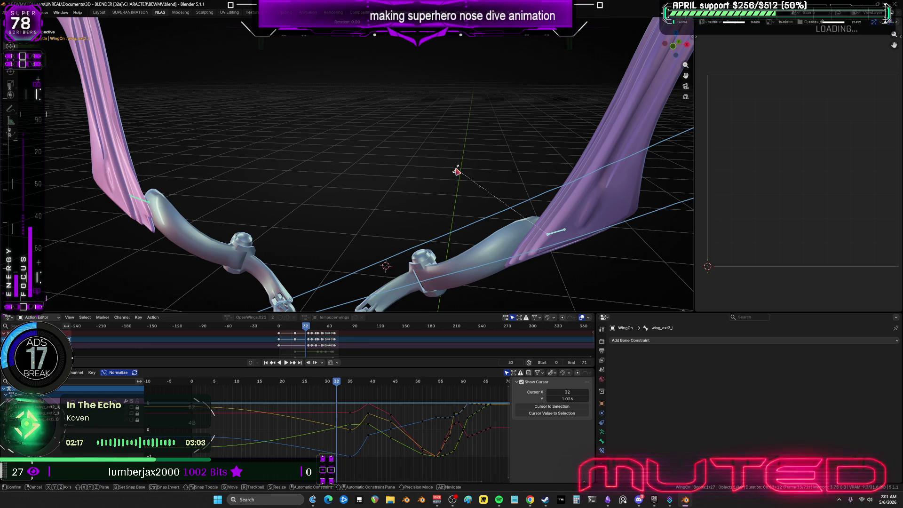
key("Escape")
key("a")
key("k")
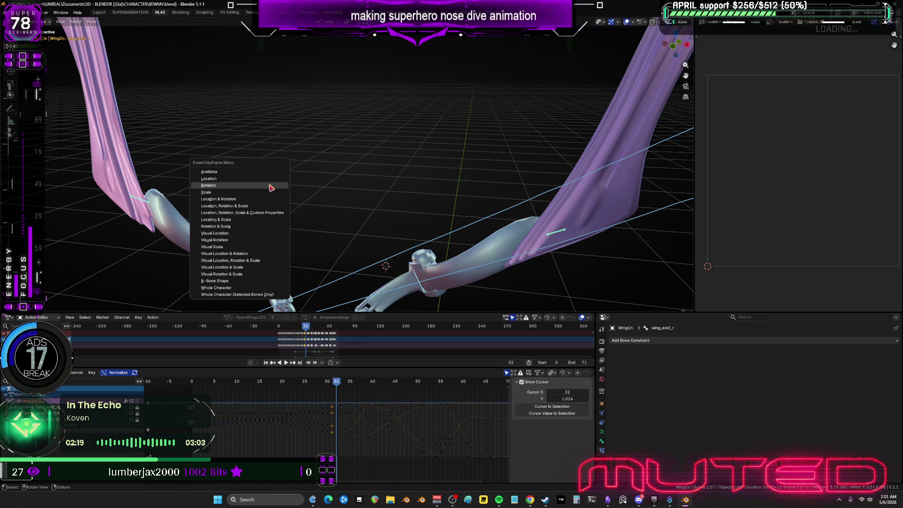
left_click(273, 189)
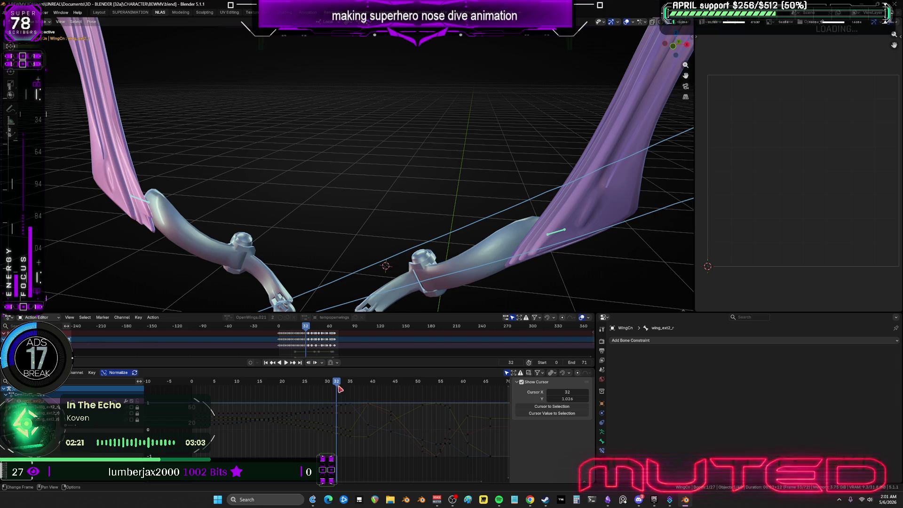
Step: Play back the wing animation, stop at frame 35, and orbit to a wider angle
key("space")
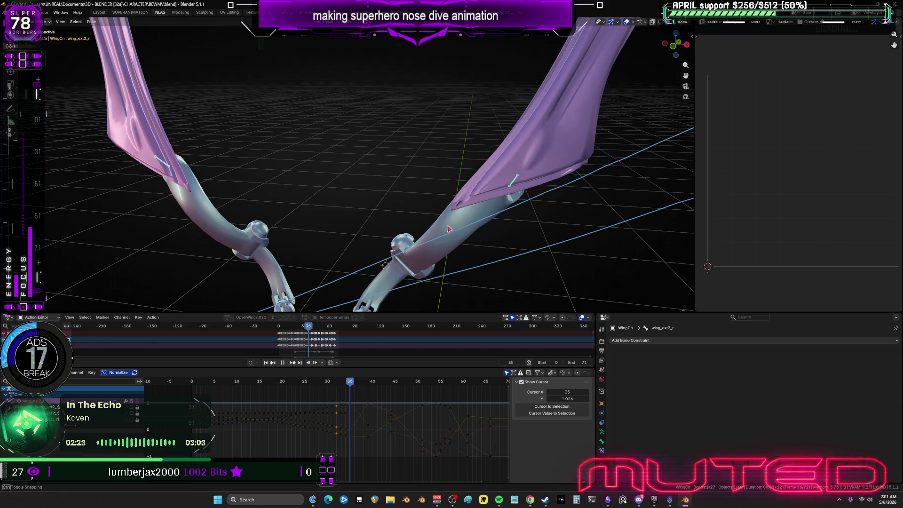
key("space")
left_click(513, 185)
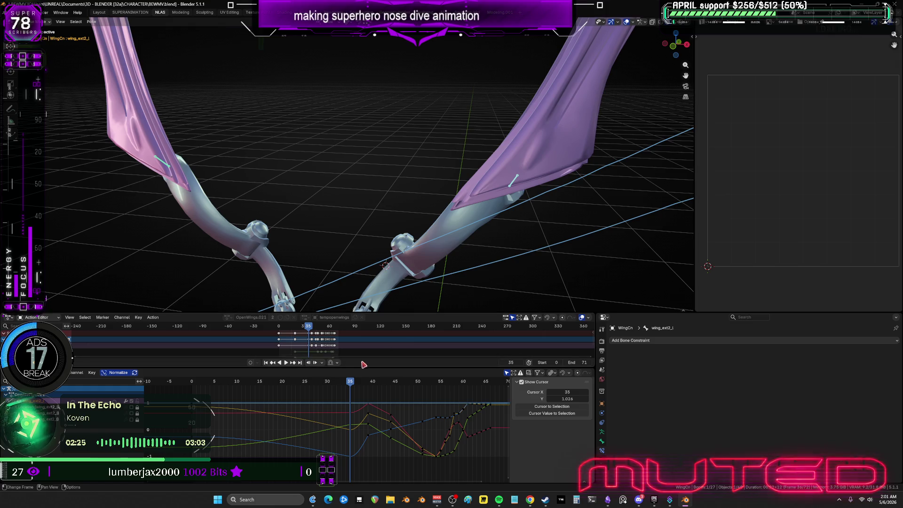
mouse_move(513, 185)
middle_mouse_down()
mouse_move(421, 233)
mouse_move(417, 195)
mouse_move(380, 157)
mouse_move(395, 66)
mouse_move(320, 184)
mouse_move(361, 195)
mouse_move(263, 182)
mouse_move(309, 166)
middle_mouse_up()
Step: Switch to Material Preview shading and orbit around the armoured legs, side and front views
key("z")
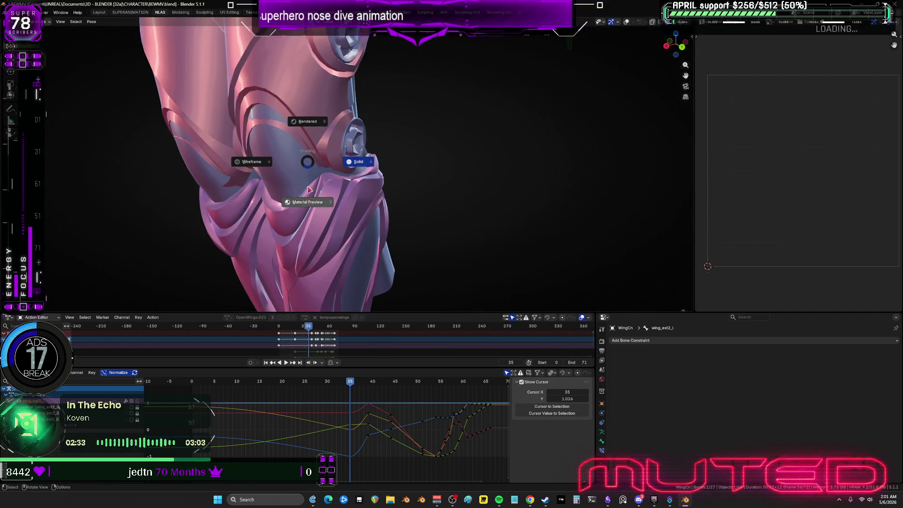
left_click(304, 200)
mouse_move(303, 200)
middle_mouse_down()
mouse_move(324, 219)
mouse_move(391, 204)
mouse_move(353, 205)
mouse_move(369, 231)
mouse_move(312, 238)
mouse_move(405, 171)
middle_mouse_up()
mouse_move(469, 165)
middle_mouse_down()
mouse_move(456, 157)
mouse_move(536, 146)
mouse_move(456, 151)
mouse_move(479, 156)
middle_mouse_up()
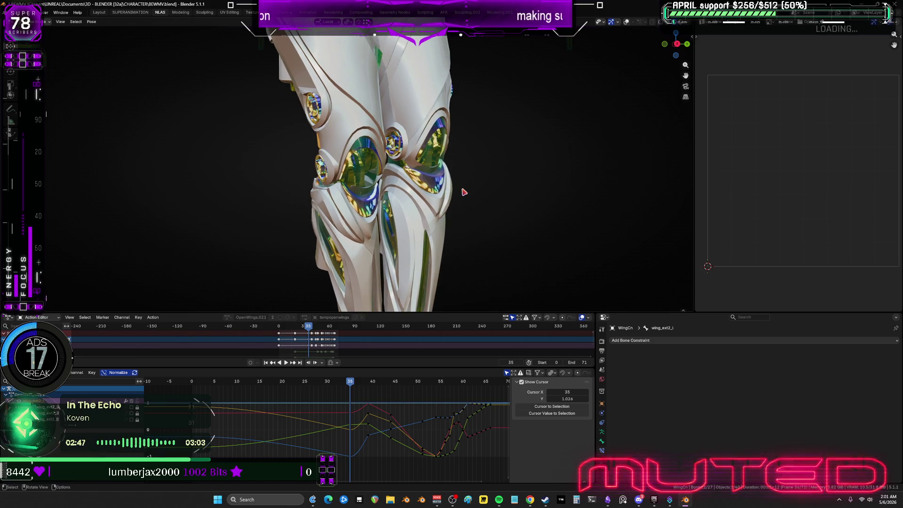
mouse_move(368, 197)
middle_mouse_down()
mouse_move(145, 188)
mouse_move(372, 190)
middle_mouse_up()
mouse_move(467, 187)
middle_mouse_down()
mouse_move(691, 198)
mouse_move(39, 182)
middle_mouse_up()
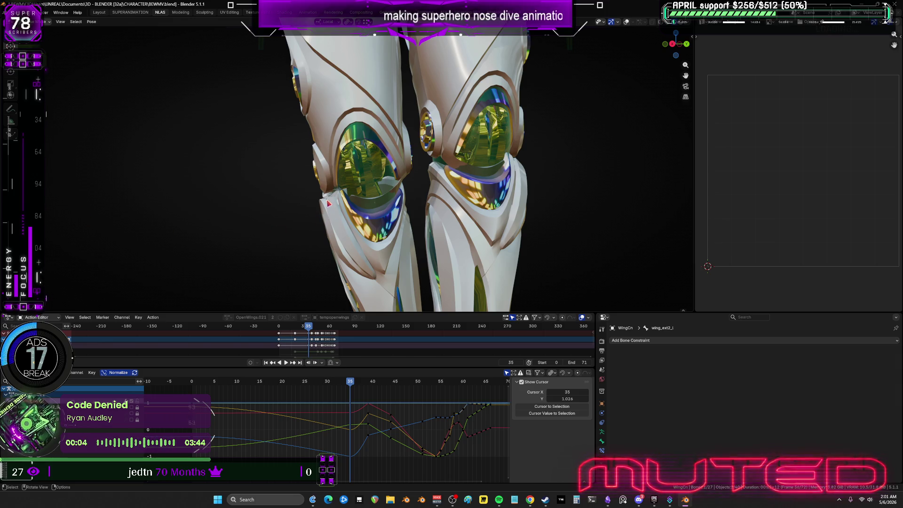
scroll(414, 149, "down", 2)
scroll(414, 148, "up", 5, "shift")
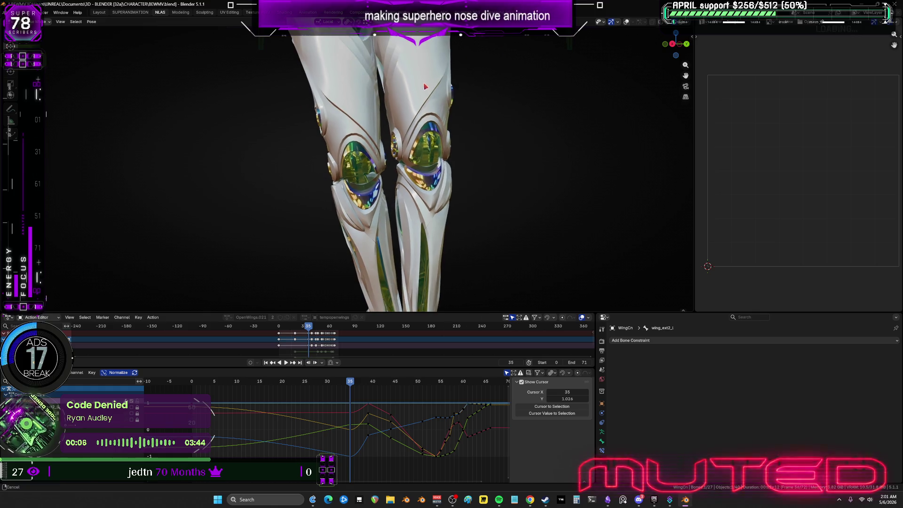
scroll(415, 164, "up", 10, "shift")
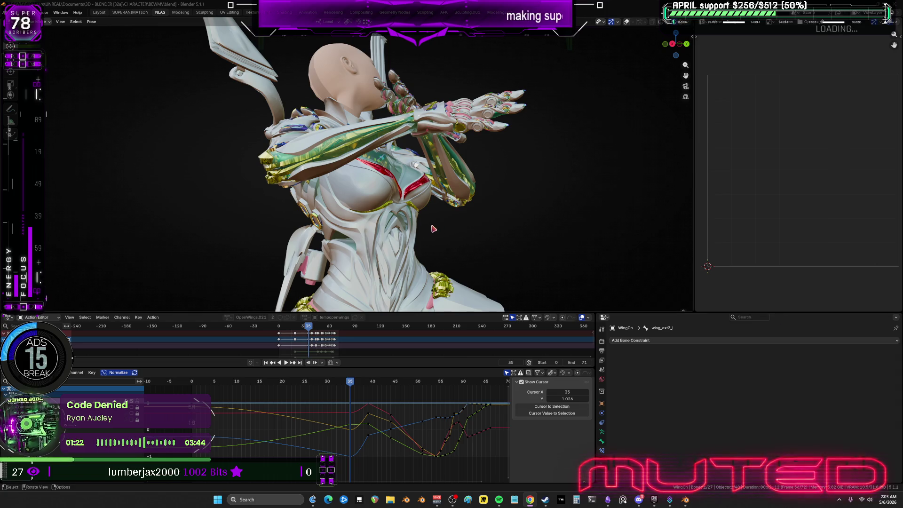
Step: Turn the grid and motion-path overlays back on with Shift+Alt+Z and close in on the wing bones
mouse_move(405, 245)
middle_mouse_down()
mouse_move(394, 248)
mouse_move(494, 250)
mouse_move(473, 253)
middle_mouse_up()
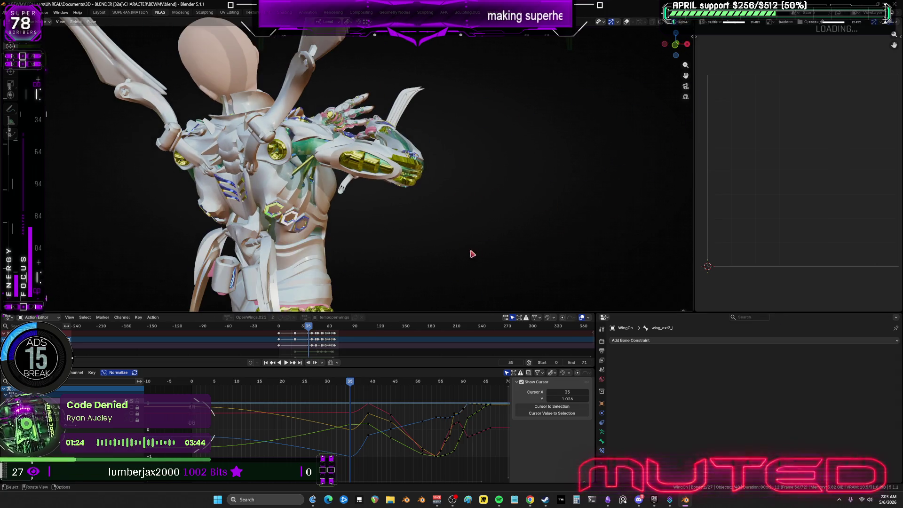
key("shift+alt+z")
mouse_move(451, 177)
middle_mouse_down()
mouse_move(222, 118)
mouse_move(289, 162)
mouse_move(359, 171)
mouse_move(317, 178)
mouse_move(343, 210)
middle_mouse_up()
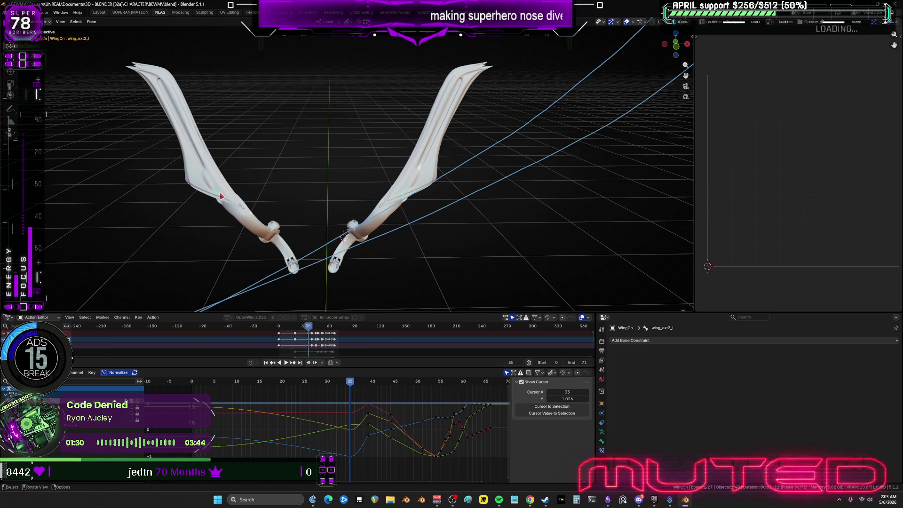
Step: Unhide all wing bones with Alt+H and select wing_ext_r on its own
left_click(225, 199)
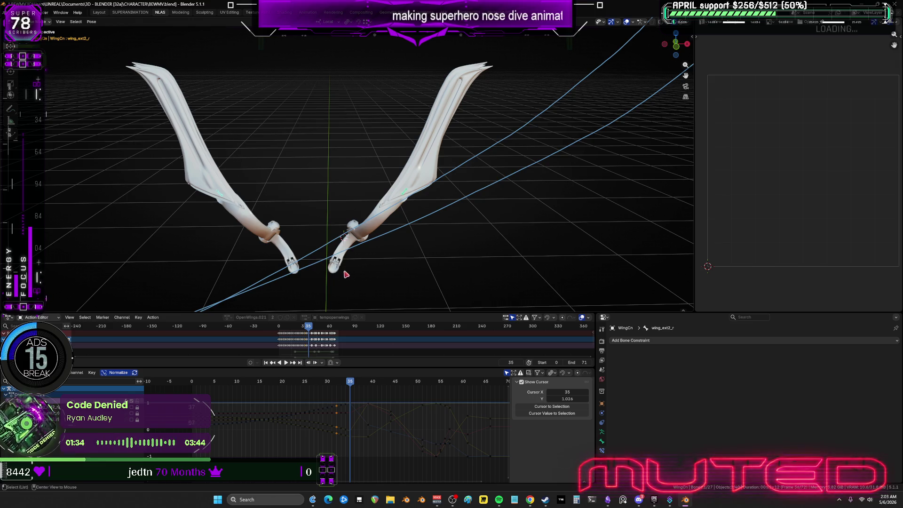
key("alt+h")
scroll(266, 253, "up", 2)
scroll(266, 253, "up", 1)
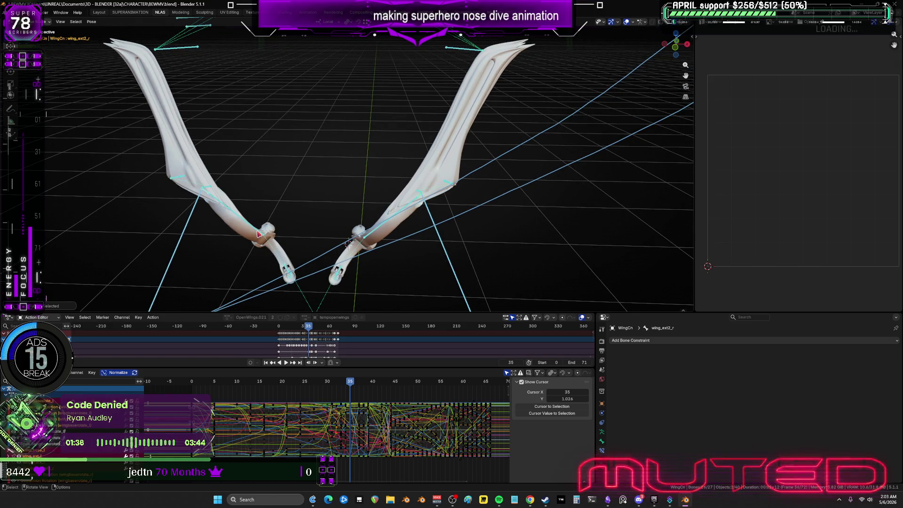
left_click(265, 233)
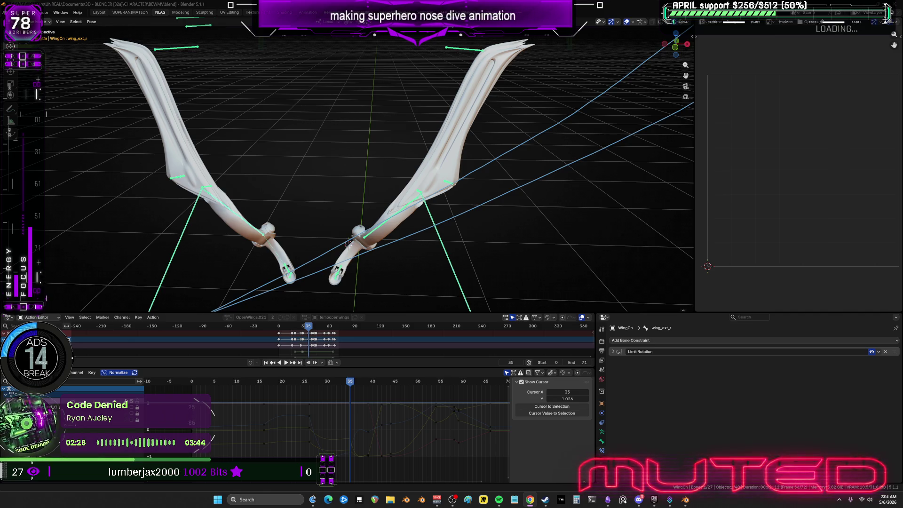
Step: At frame 33, rotate the wing_ext_l wing bones further upward
mouse_move(349, 243)
middle_mouse_down()
mouse_move(349, 208)
mouse_move(274, 263)
mouse_move(386, 255)
mouse_move(387, 240)
middle_mouse_up()
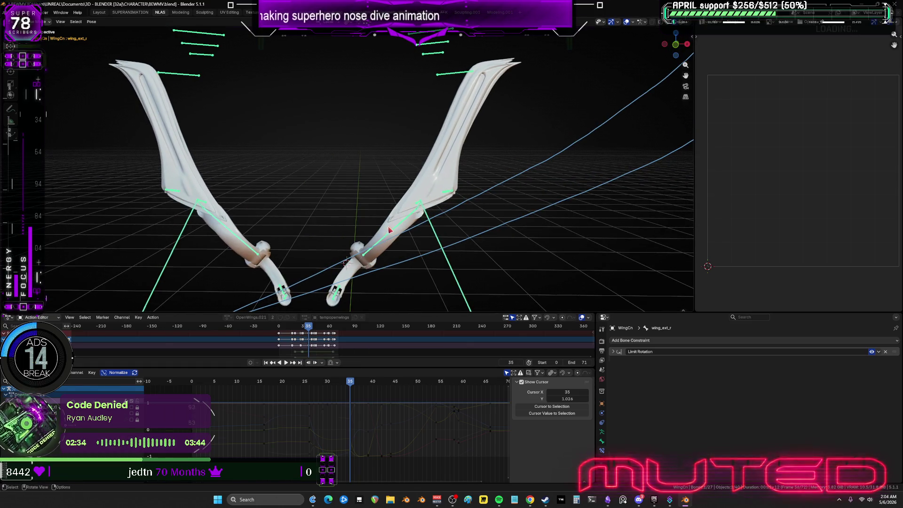
left_click(390, 230)
left_click_drag(352, 384, 343, 385)
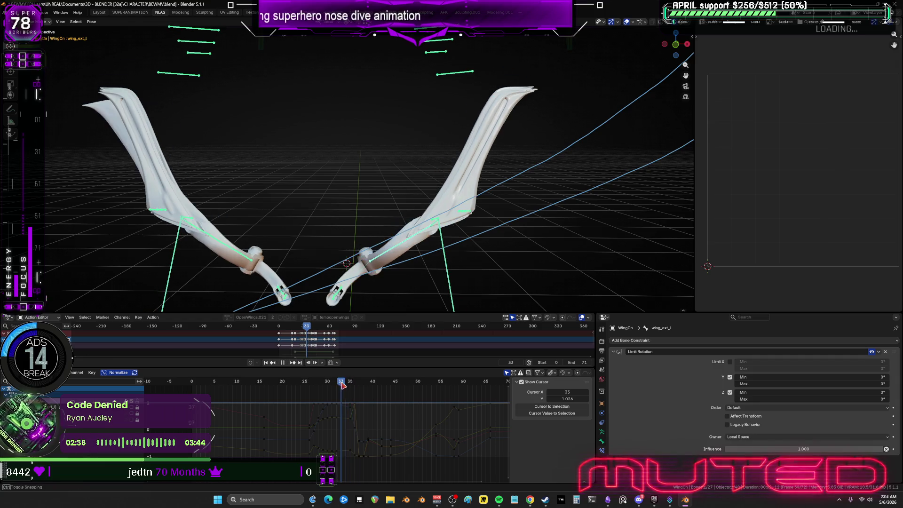
middle_click_drag(385, 235, 403, 216)
key("r")
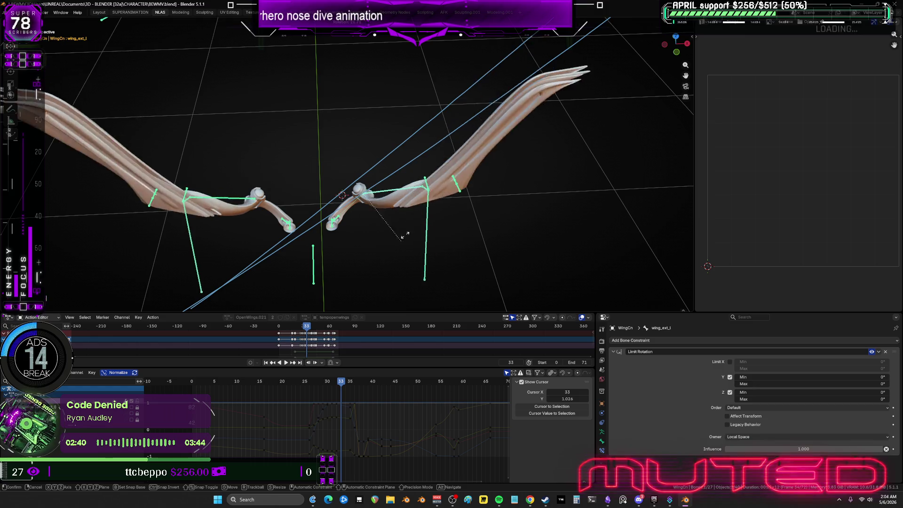
left_click(421, 232)
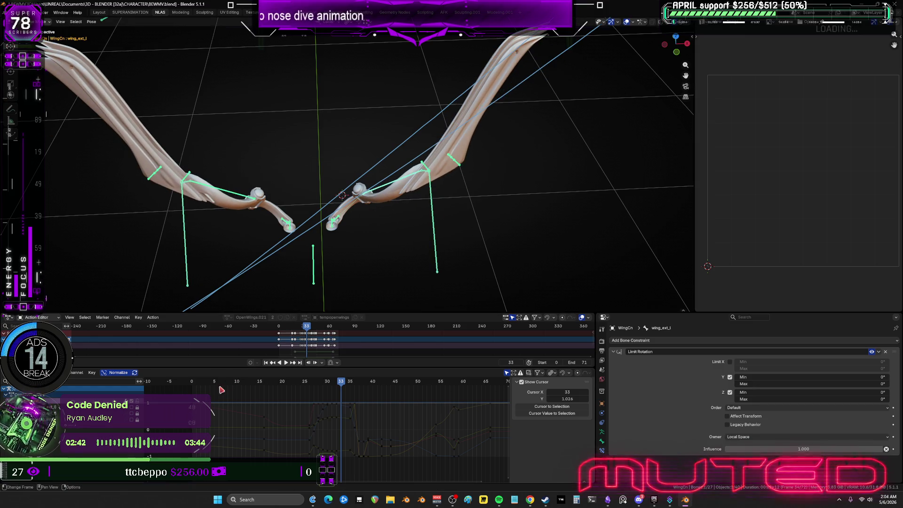
Step: View the wing joint close up in right orthographic view with wireframe shading
middle_click_drag(422, 219, 461, 143)
key("KP_3")
scroll(489, 168, "up", 3)
mouse_move(521, 167)
middle_mouse_down("shift")
mouse_move(501, 118)
mouse_move(518, 132)
middle_mouse_up("shift")
key("shift+z")
scroll(508, 142, "up", 5)
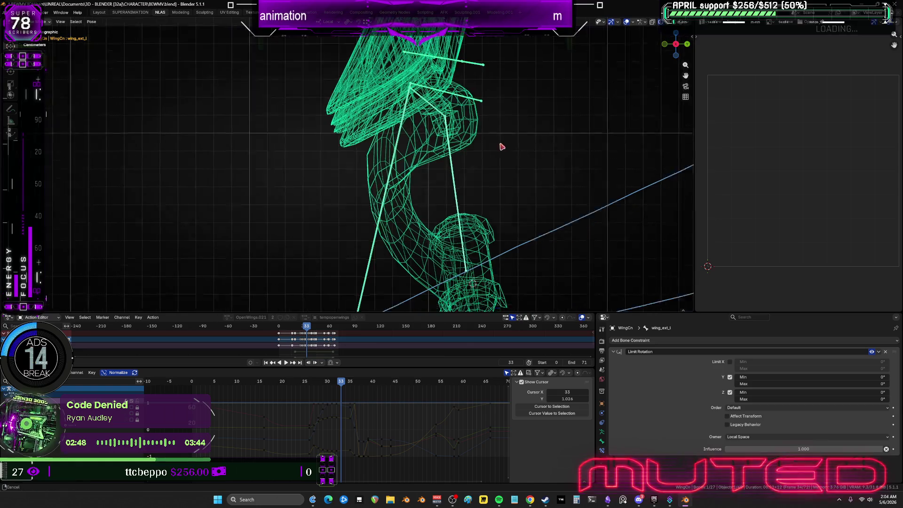
Step: Go back to frame 6, orbit to an angled wing view, and box-select its keyframes
scroll(502, 147, "up", 2)
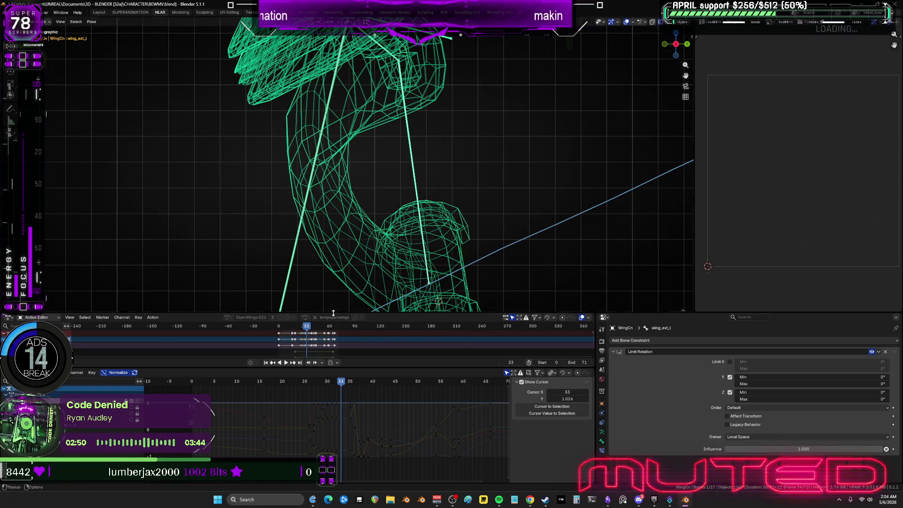
mouse_move(341, 382)
left_mouse_down()
mouse_move(205, 403)
mouse_move(219, 403)
left_mouse_up()
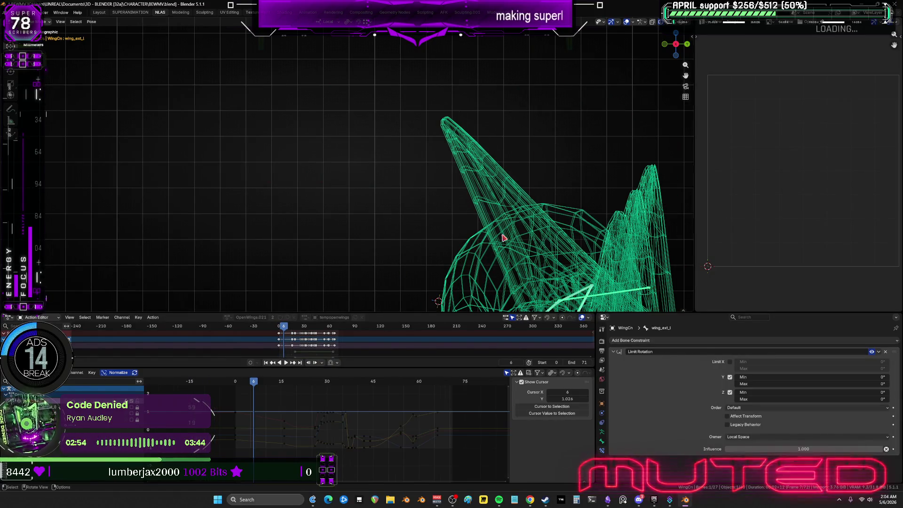
scroll(518, 198, "down", 5)
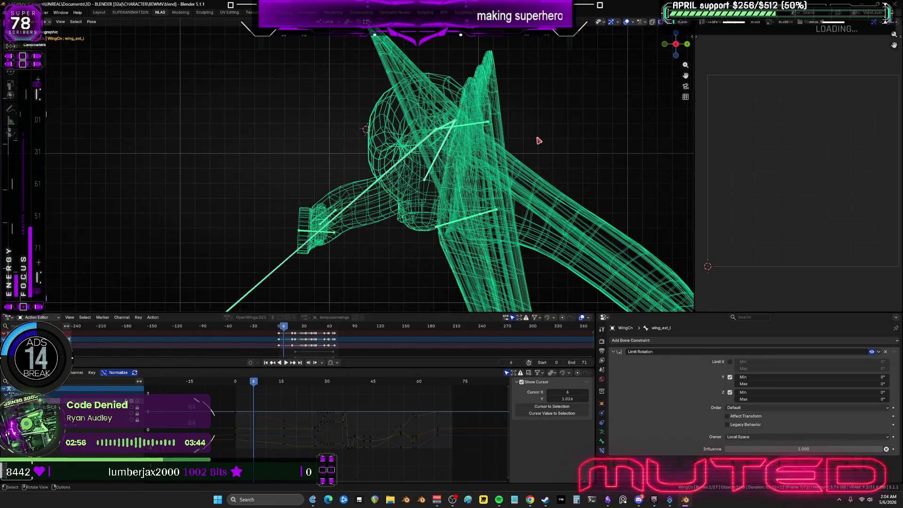
mouse_move(534, 137)
middle_mouse_down()
mouse_move(375, 168)
mouse_move(184, 162)
middle_mouse_up()
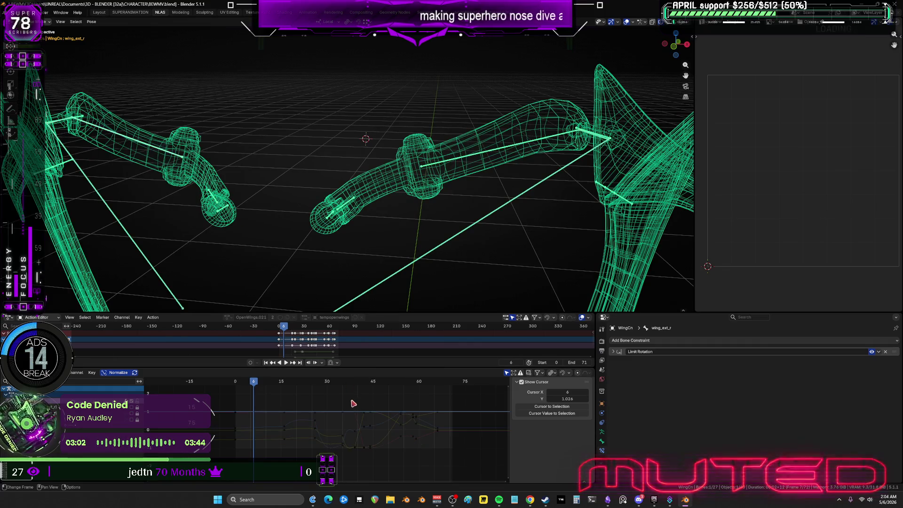
mouse_move(230, 403)
left_mouse_down()
mouse_move(241, 425)
mouse_move(315, 470)
mouse_move(453, 472)
mouse_move(443, 450)
left_mouse_up()
Step: Set the chosen wing keyframes to linear interpolation
right_click(348, 383)
mouse_move(381, 417)
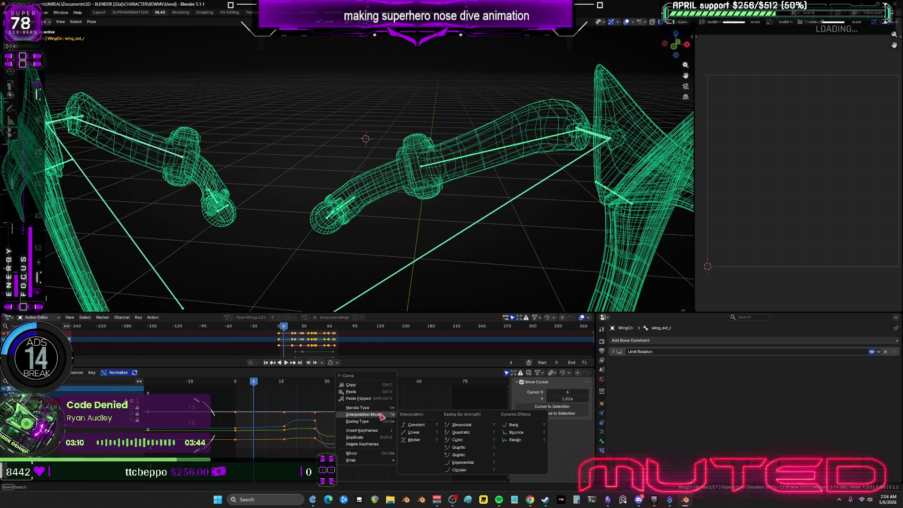
left_click(421, 433)
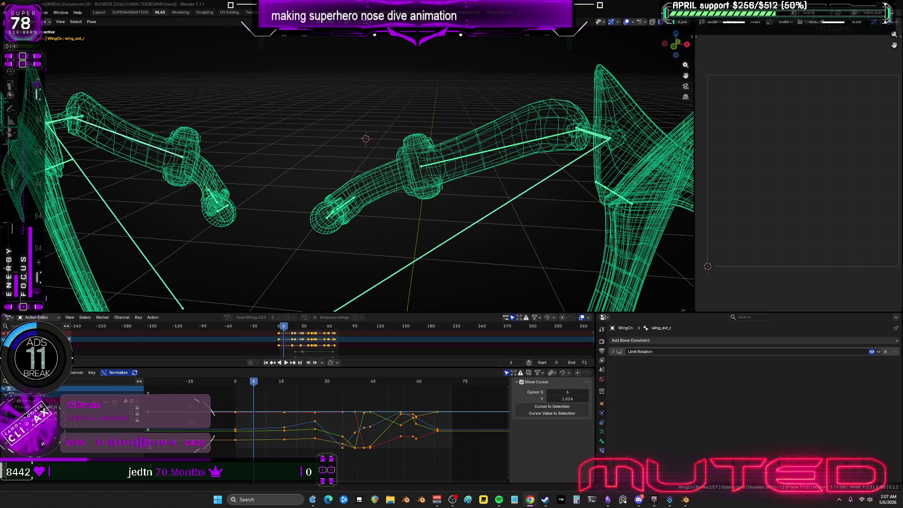
Step: Play the wing animation from the start, stop it, and add the right hand bone
mouse_move(546, 172)
middle_mouse_down()
mouse_move(371, 172)
mouse_move(314, 191)
middle_mouse_up()
key("shift+ctrl+space")
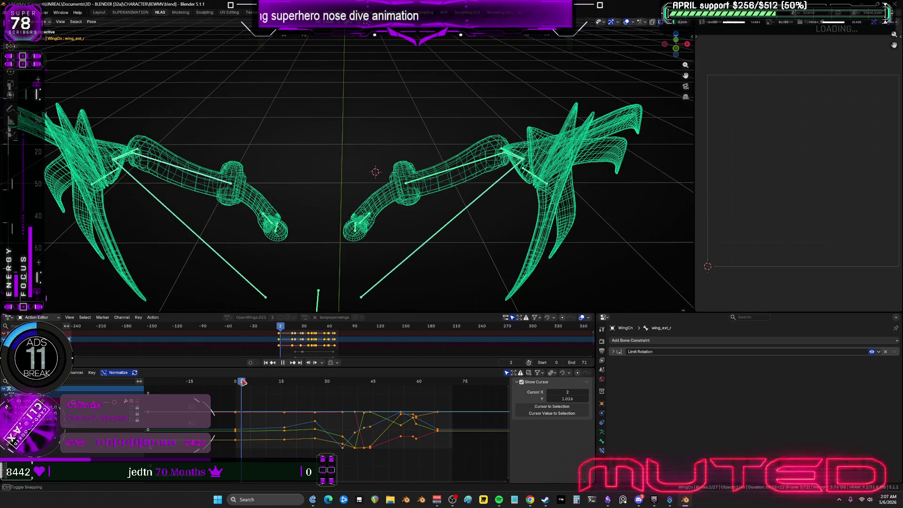
key("space")
left_click_drag(384, 247, 331, 200)
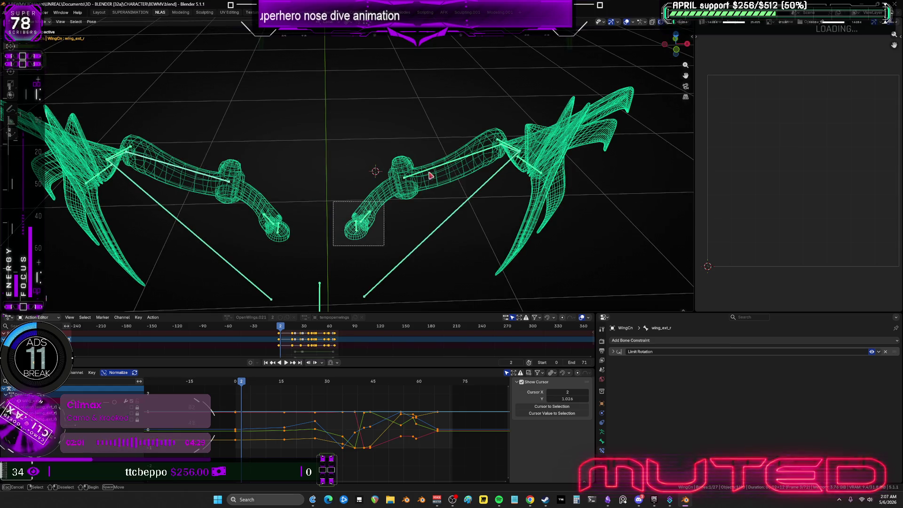
left_click_drag(304, 254, 233, 161, "shift")
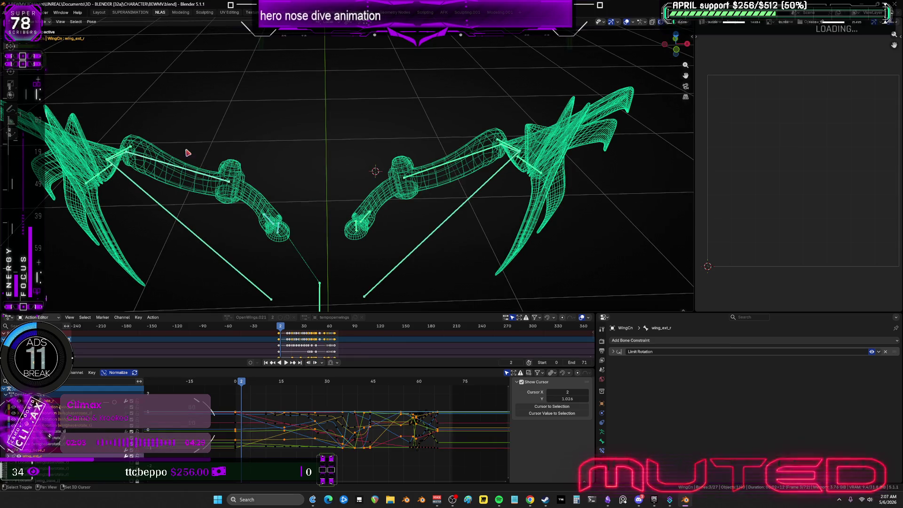
scroll(149, 180, "up", 5)
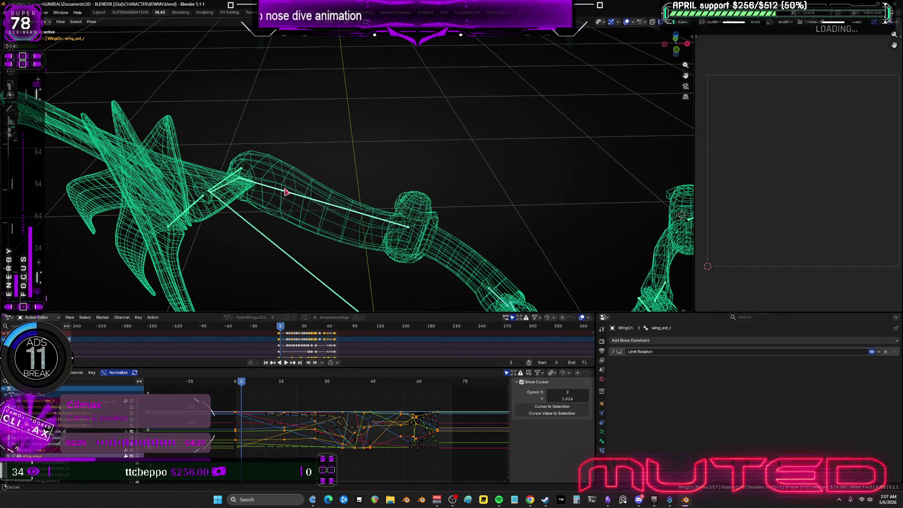
left_click(236, 187)
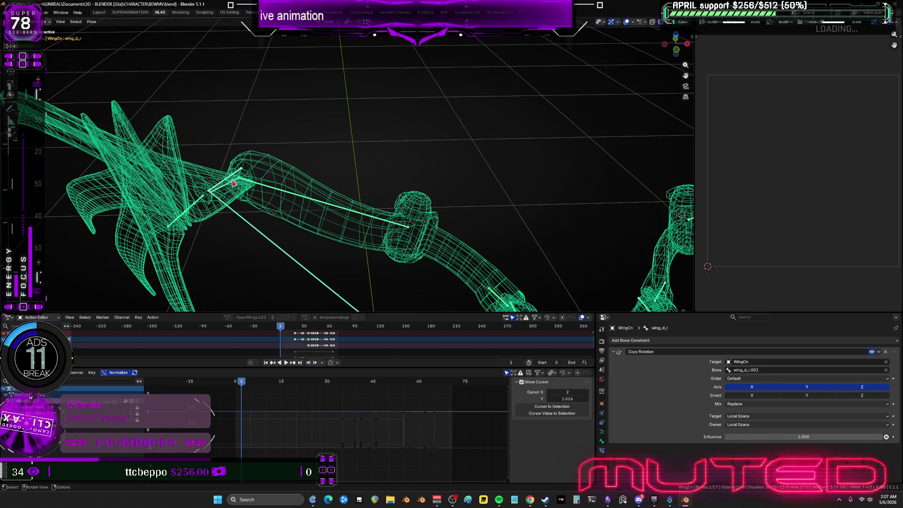
key("alt+a")
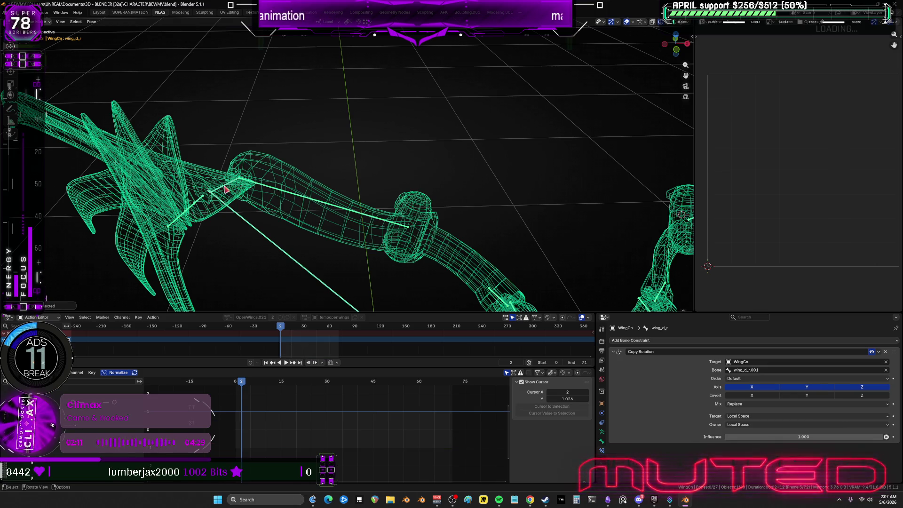
left_click(226, 189)
scroll(305, 206, "down", 3)
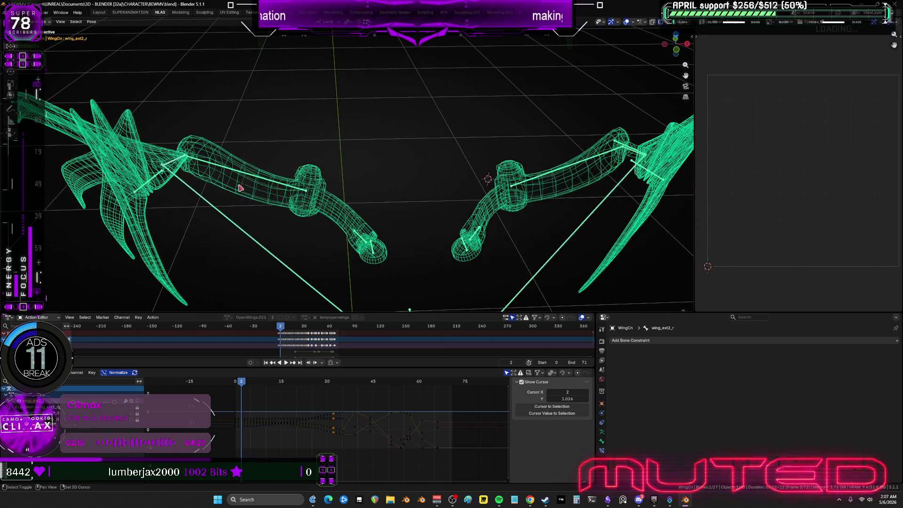
left_click(381, 230, "shift")
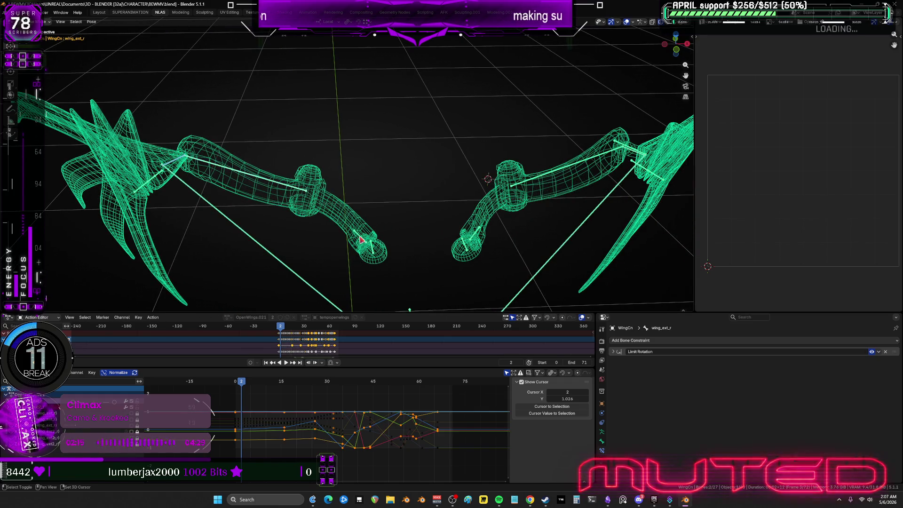
key("shift+bracketleft")
key("shift+bracketleft")
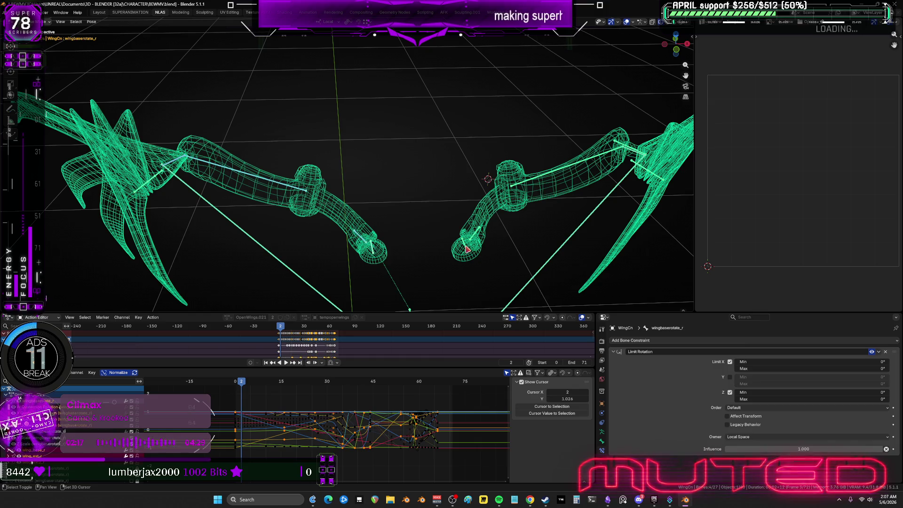
left_click(478, 241, "shift")
left_click(554, 182, "shift")
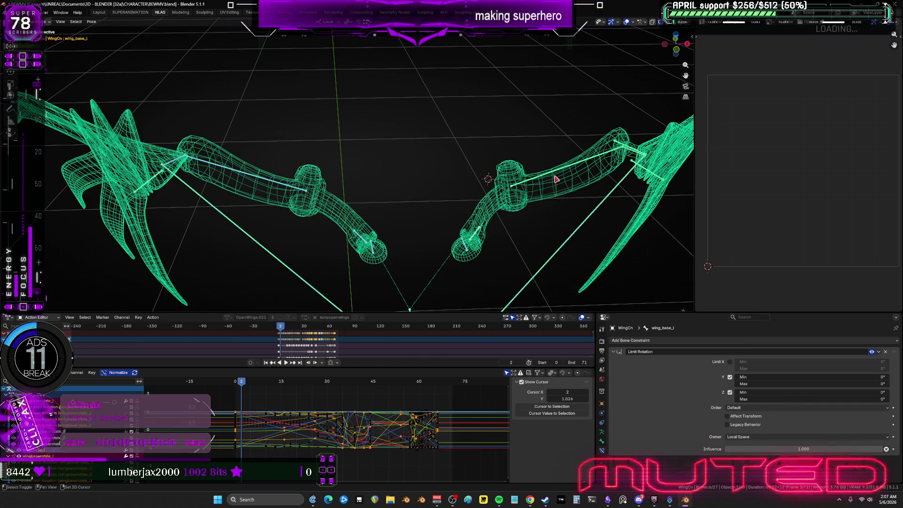
left_click(582, 171, "shift")
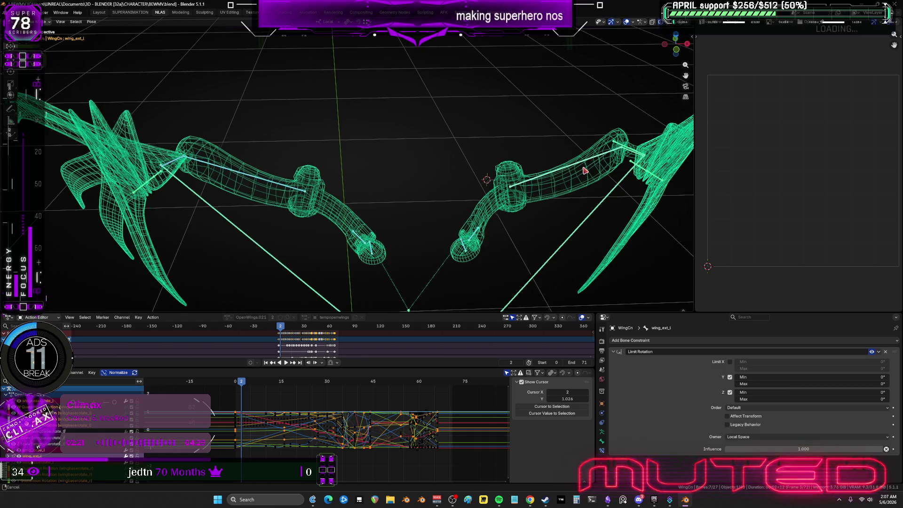
middle_click_drag(583, 171, 449, 174, "shift")
left_click(502, 164)
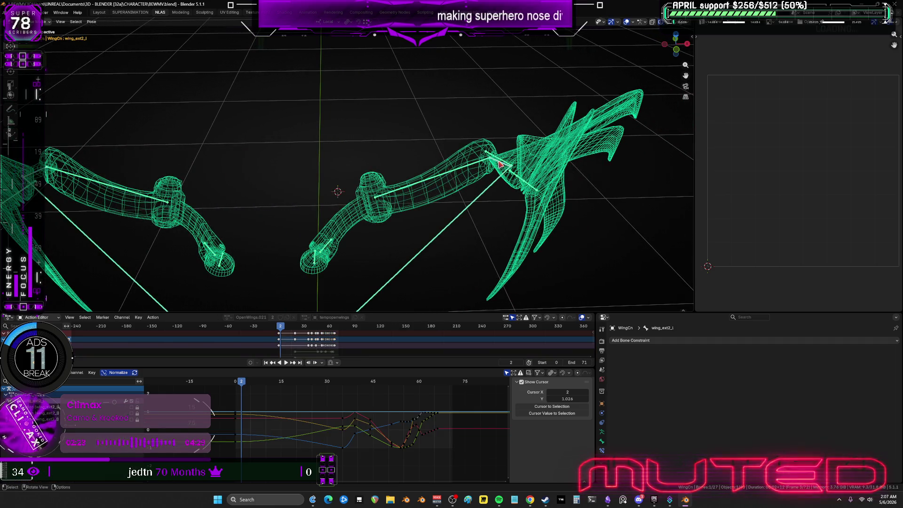
left_click(504, 163)
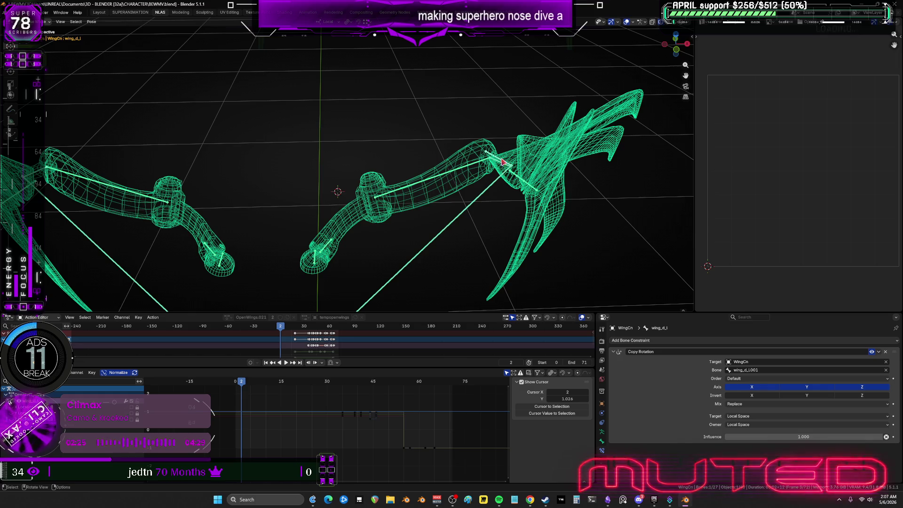
key("alt+a")
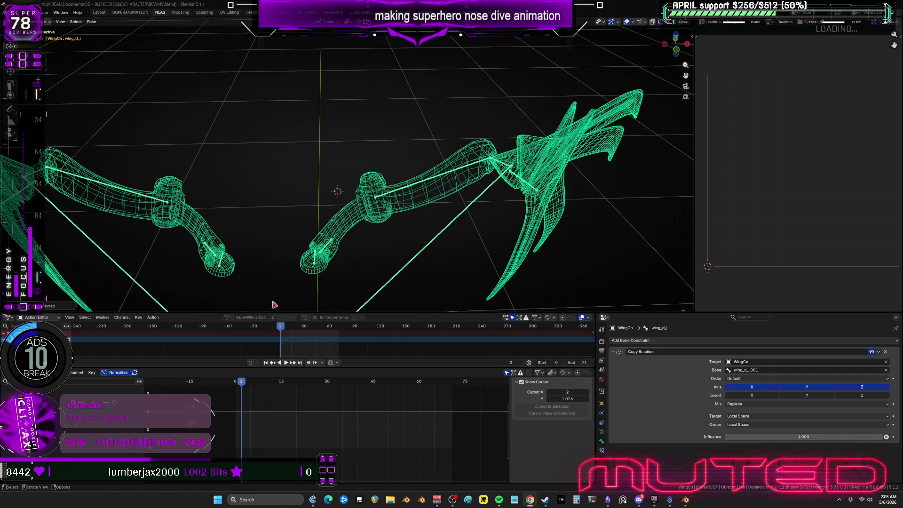
key("KP_1")
Step: From front view, hide the wing_track_l and wing_track_r bones
key("KP_8")
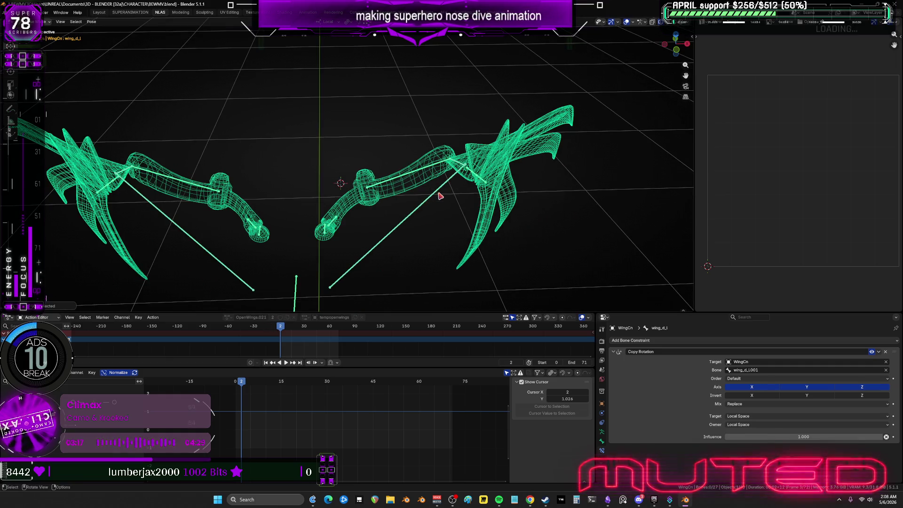
left_click(216, 263)
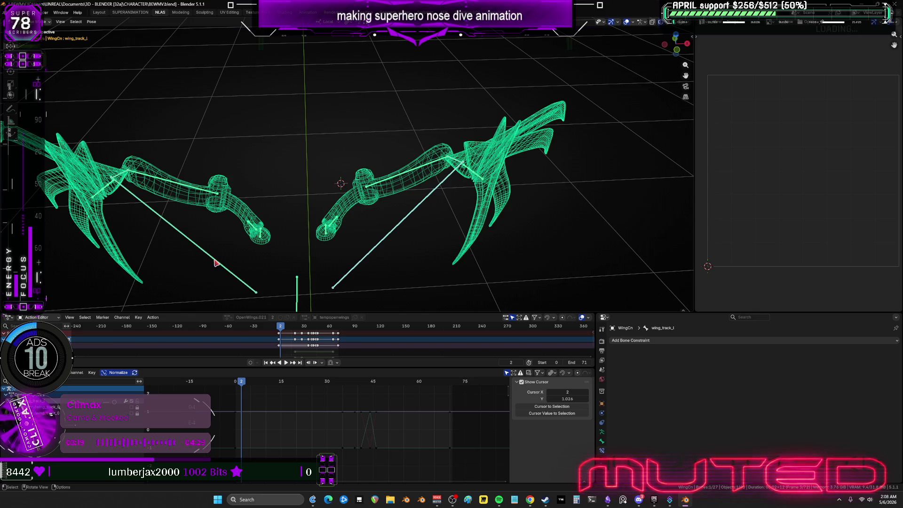
key("h")
left_click(216, 263)
key("h")
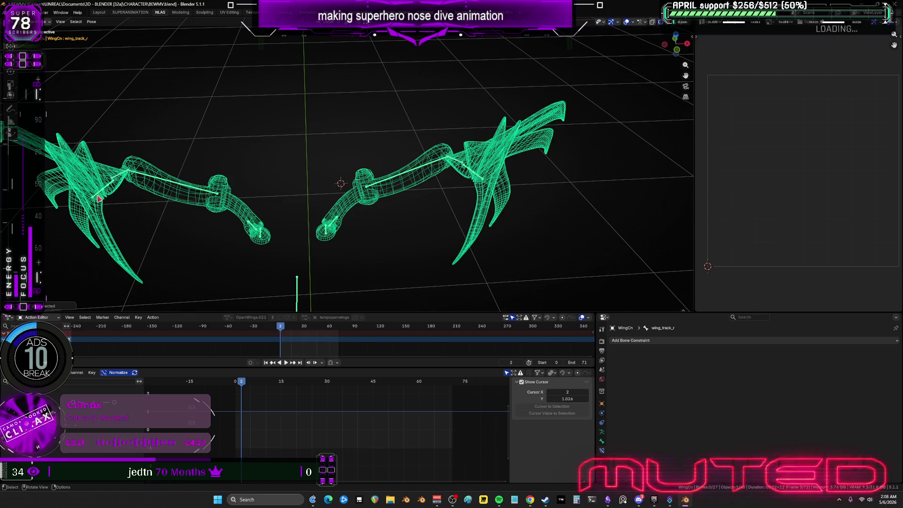
Step: Inspect the wing_b_r, wing_c_r and wing_b_l bones' constraints
left_click(101, 194)
key("ctrl+z")
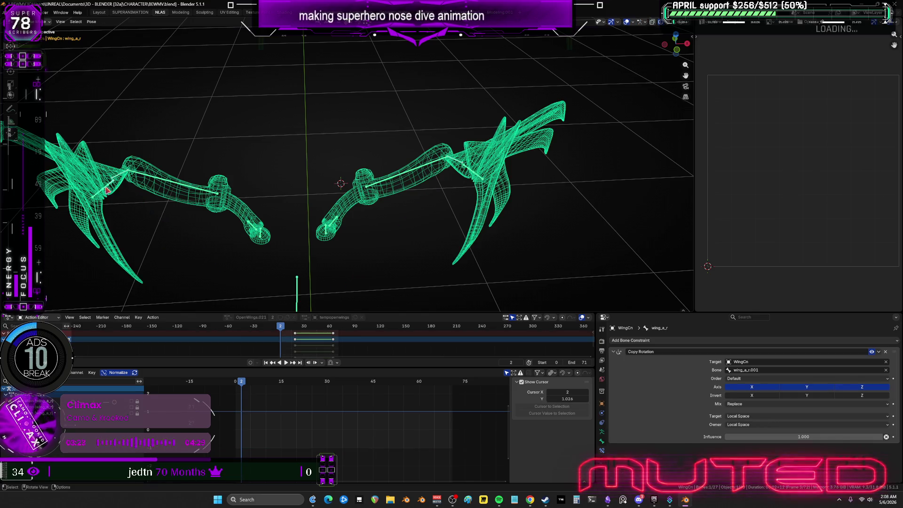
left_click(103, 194)
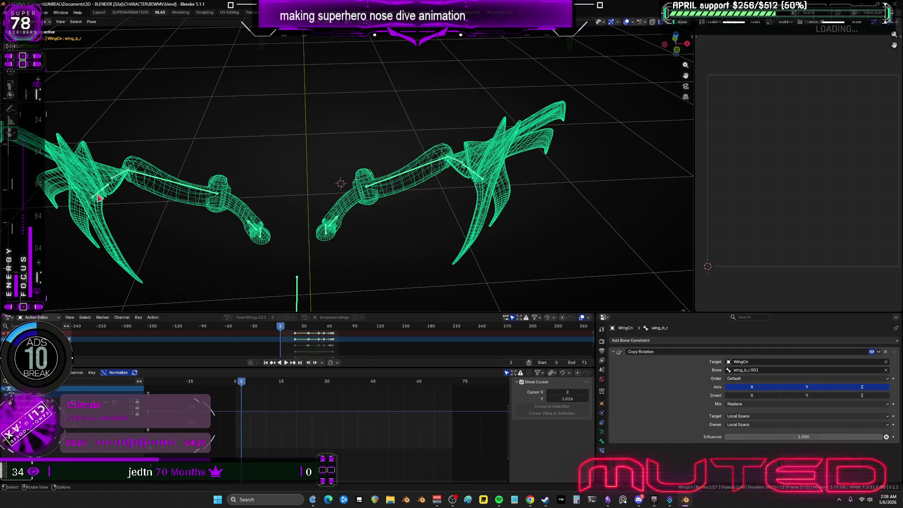
left_click(480, 173)
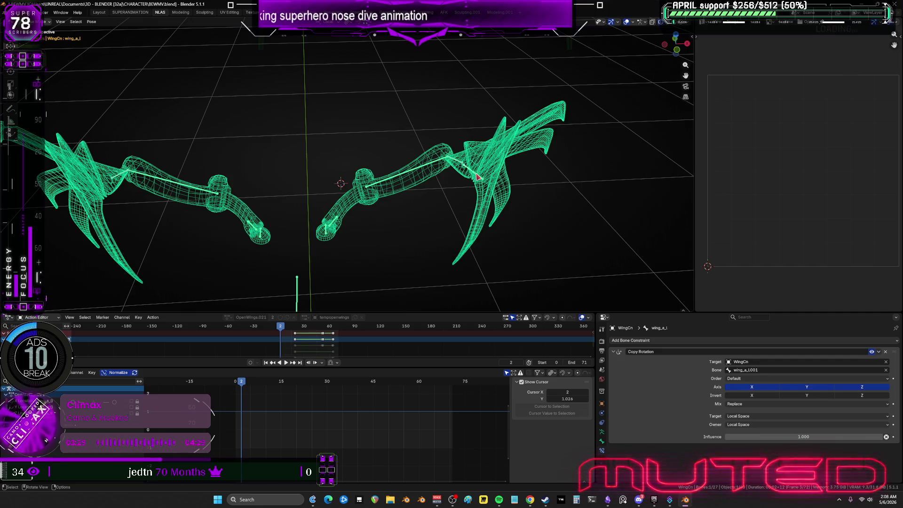
left_click(480, 177)
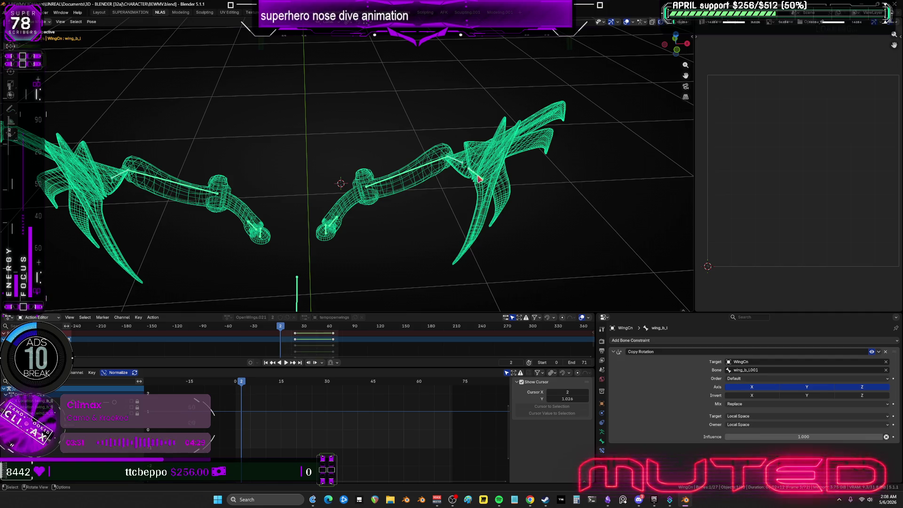
Step: Deselect everything, then box-select every wing bone at once
key("alt+a")
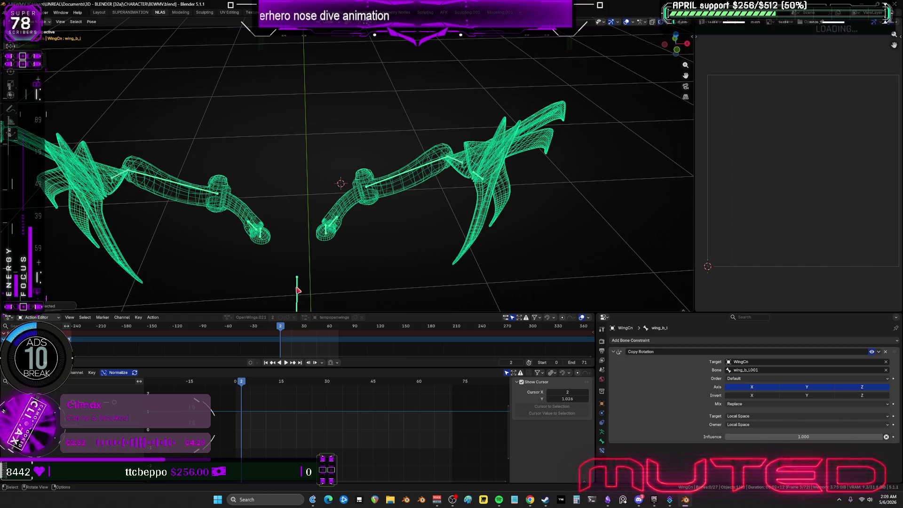
left_click(542, 167)
mouse_move(518, 96)
left_mouse_down()
mouse_move(299, 275)
mouse_move(54, 113)
left_mouse_up()
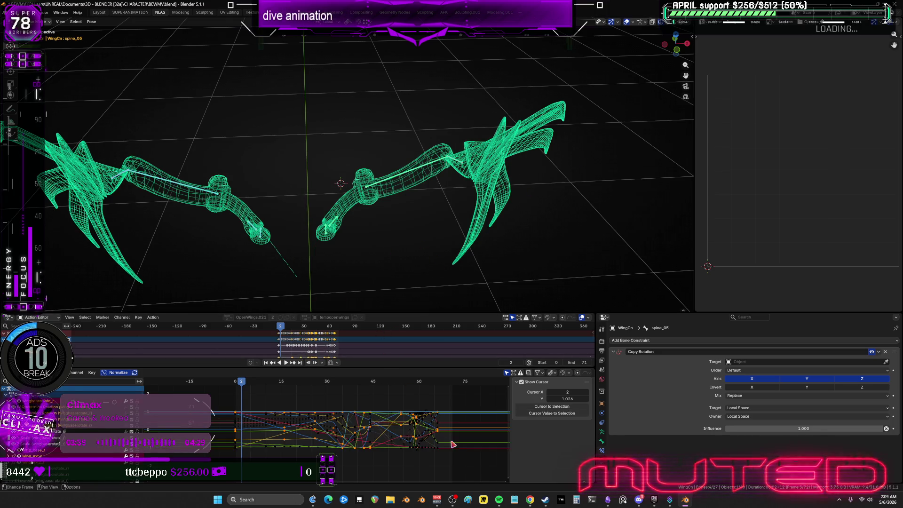
Step: Set all the wing keyframes in the graph to linear interpolation
mouse_move(462, 467)
left_mouse_down()
mouse_move(211, 394)
mouse_move(400, 365)
left_mouse_up()
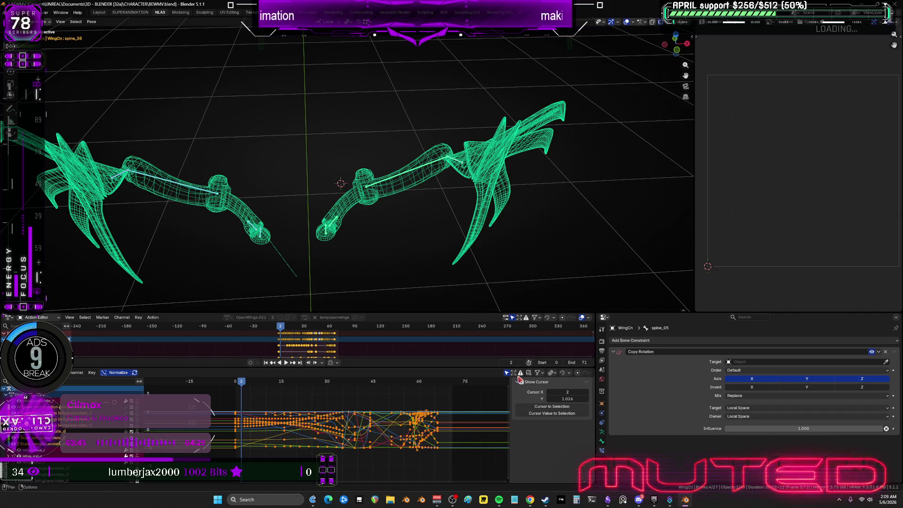
right_click(407, 417)
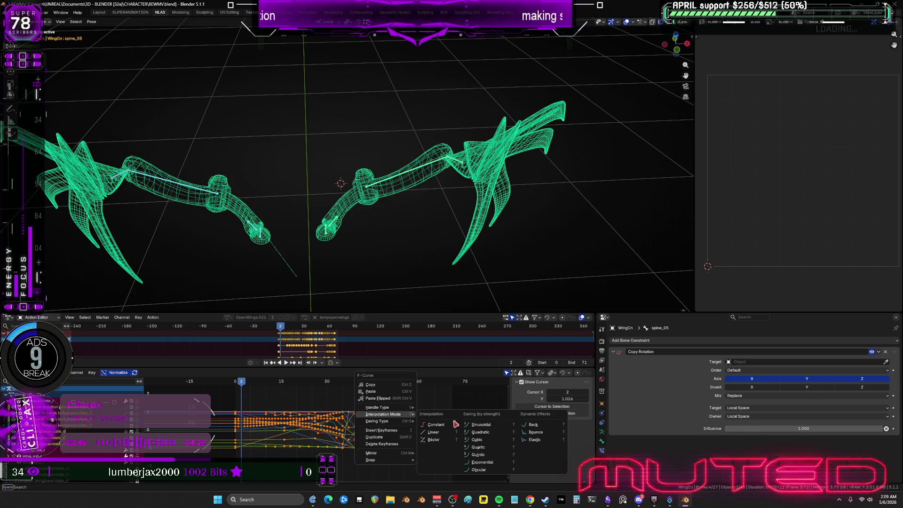
left_click(441, 433)
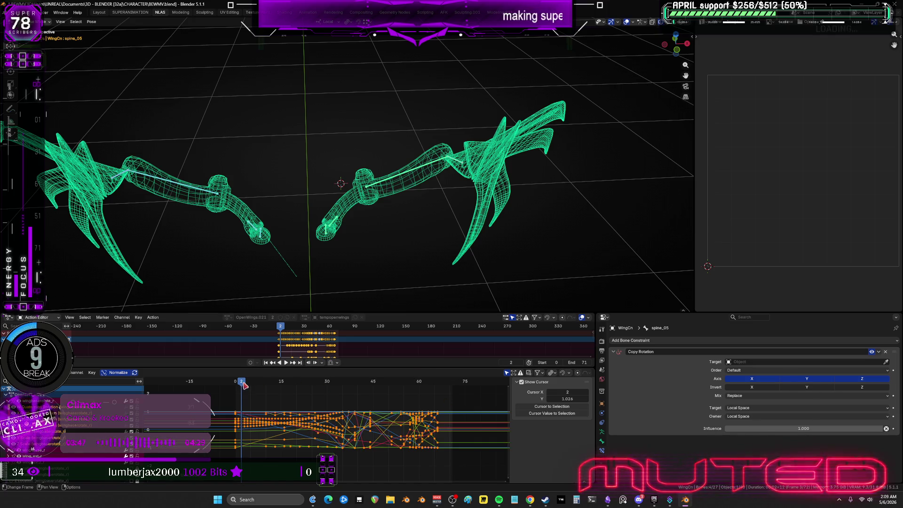
Step: Play the animation from frame 0, stop it, and select the right wing's bones
left_click_drag(246, 387, 236, 388)
key("space")
key("Escape")
left_click_drag(588, 268, 306, 80)
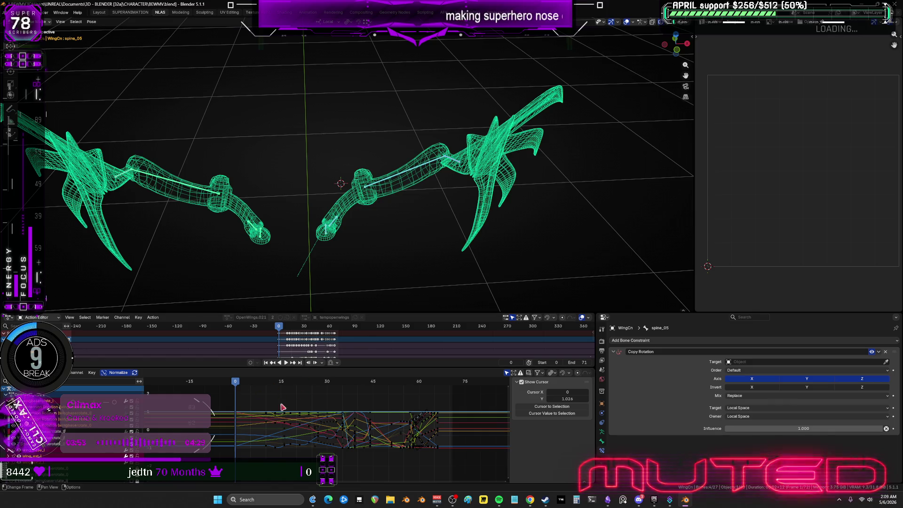
Step: Key the wing bones' rotation at frame 1
scroll(326, 438, "up", 3)
scroll(327, 438, "up", 3)
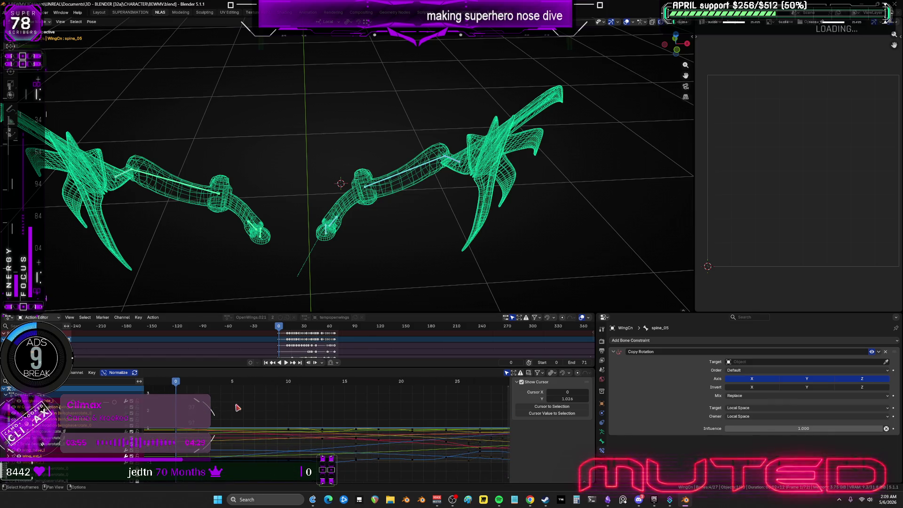
key("space")
left_click_drag(582, 91, 304, 284)
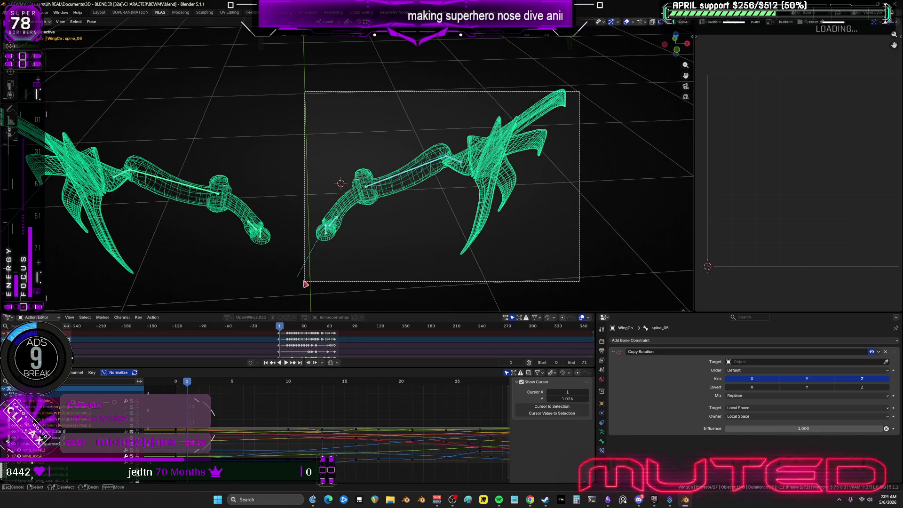
key("space")
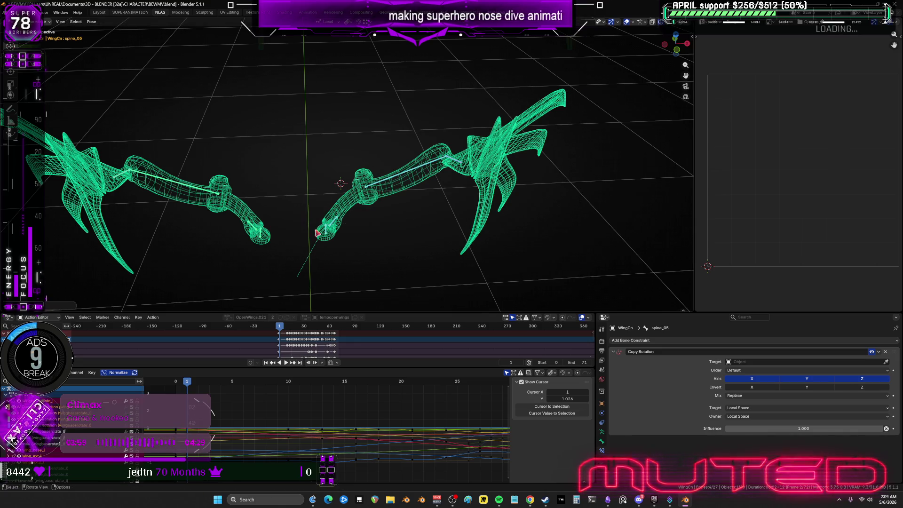
scroll(414, 221, "down", 1)
left_click_drag(308, 268, 97, 89)
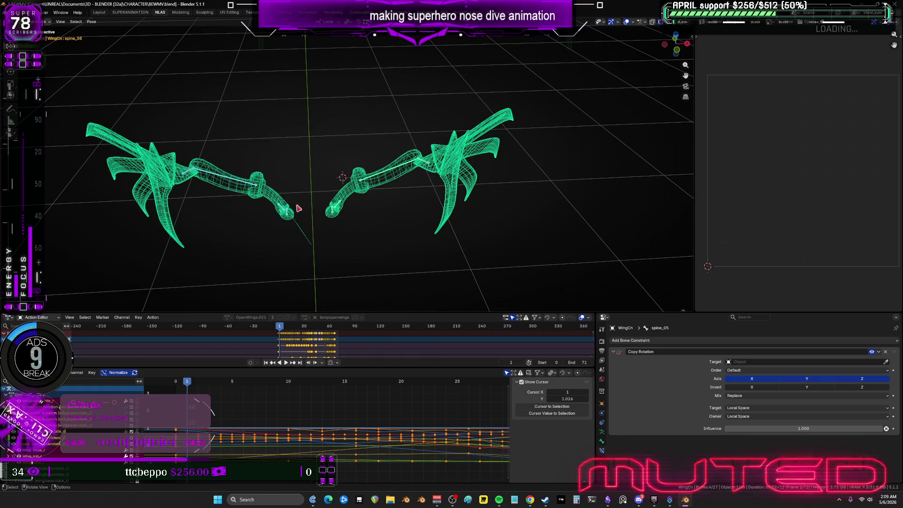
key("k")
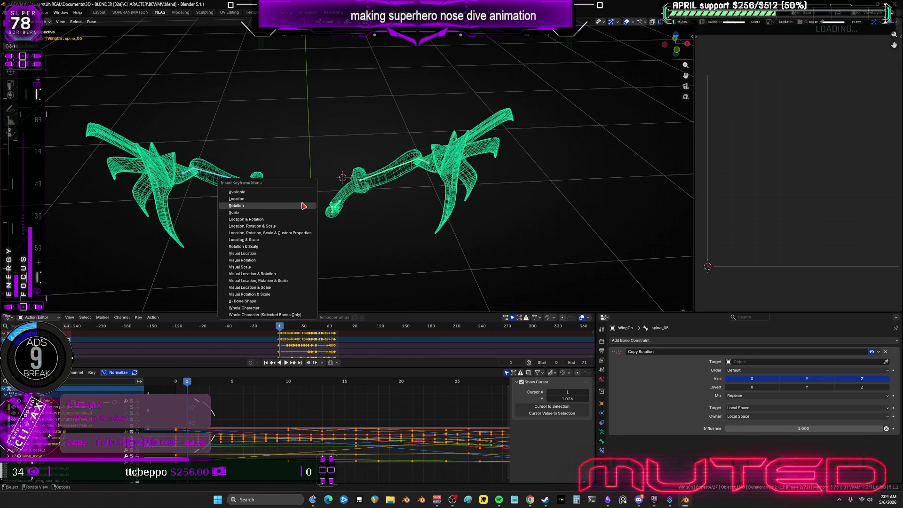
left_click(300, 207)
Step: Key the wings at frame 2, then re-pose and key their rotation at frame 3
key("Right")
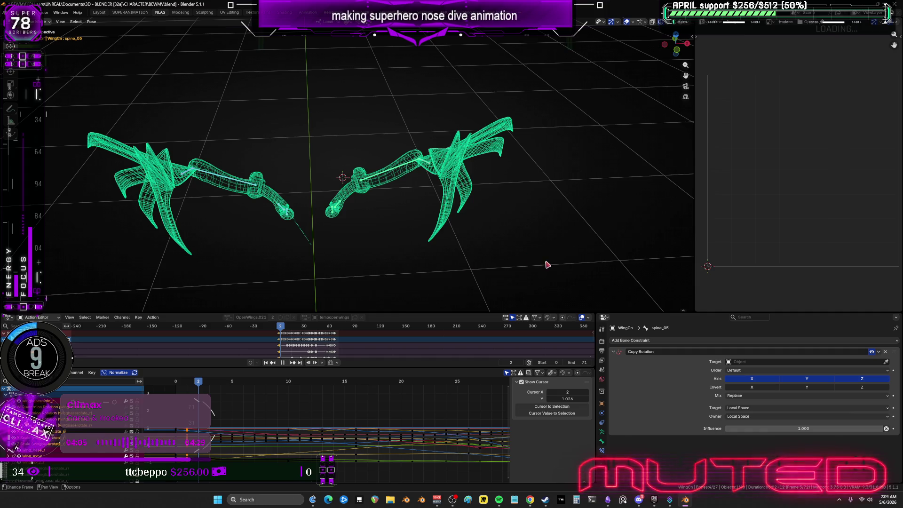
mouse_move(545, 262)
left_mouse_down()
mouse_move(320, 119)
mouse_move(427, 89)
left_mouse_up()
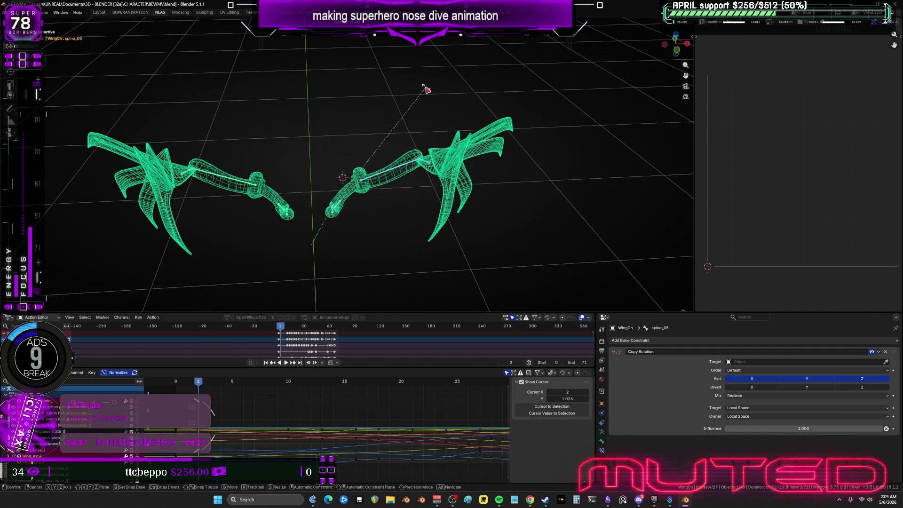
mouse_move(310, 282)
left_mouse_down()
mouse_move(280, 238)
mouse_move(116, 107)
left_mouse_up()
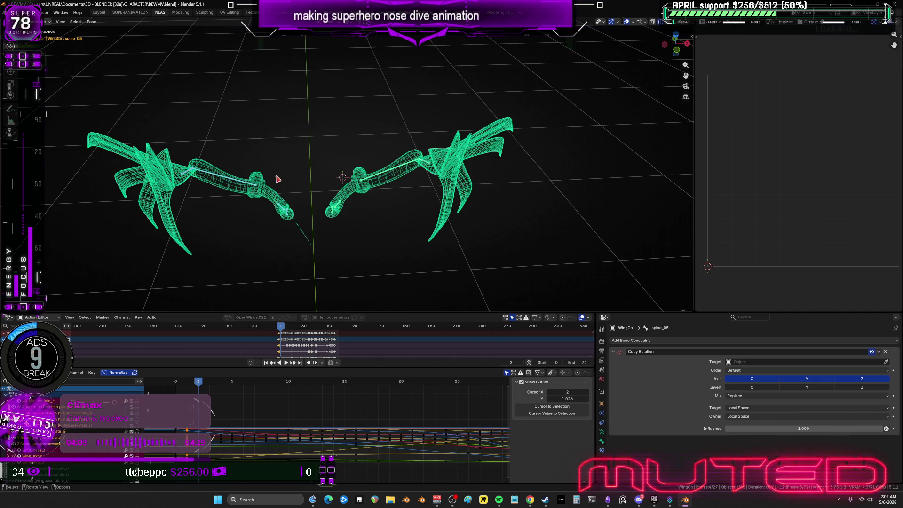
key("k")
key("Right")
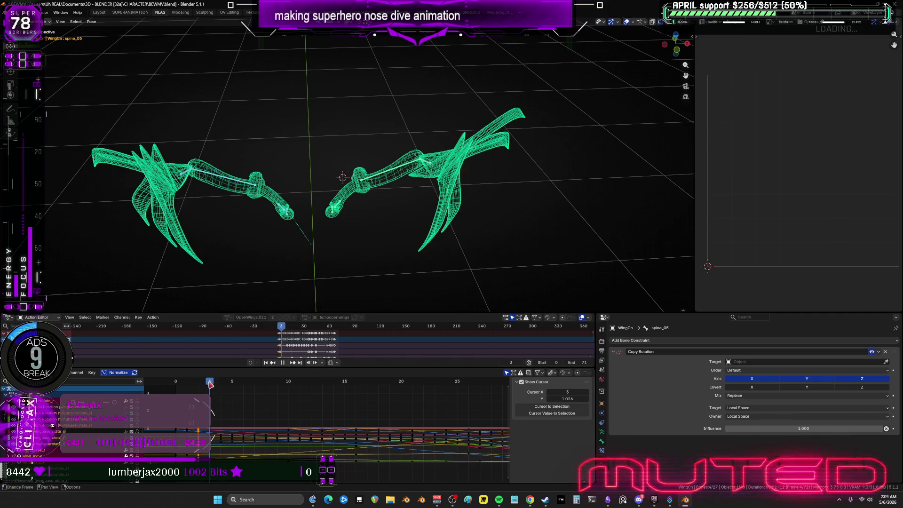
left_click_drag(539, 250, 395, 117)
key("r")
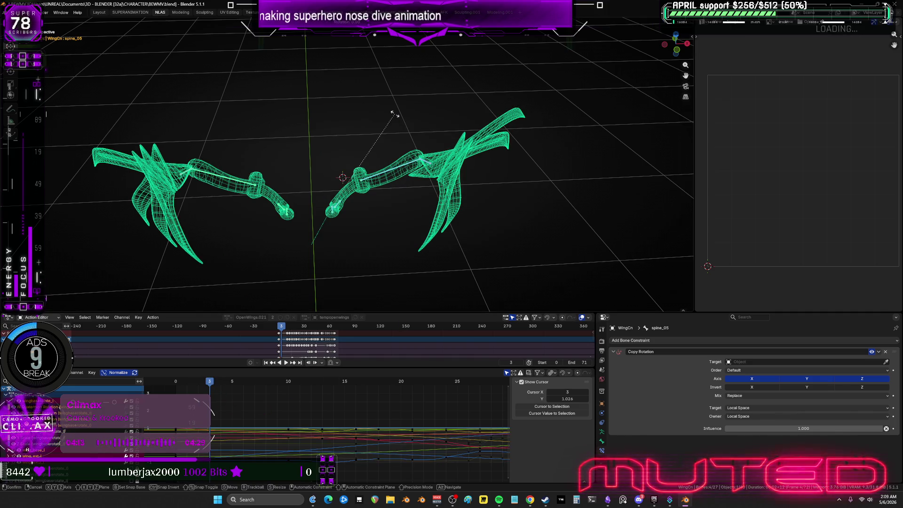
left_click(320, 231)
left_click_drag(311, 271, 141, 112)
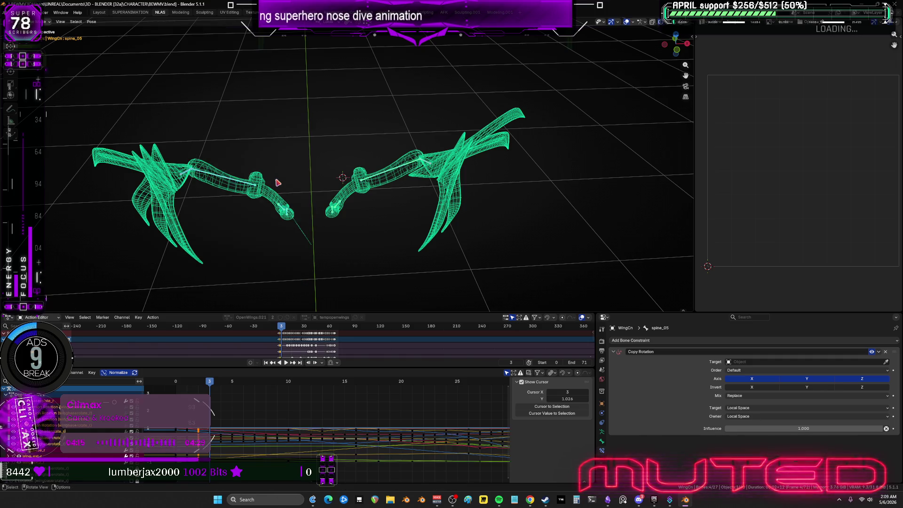
key("k")
left_click(278, 185)
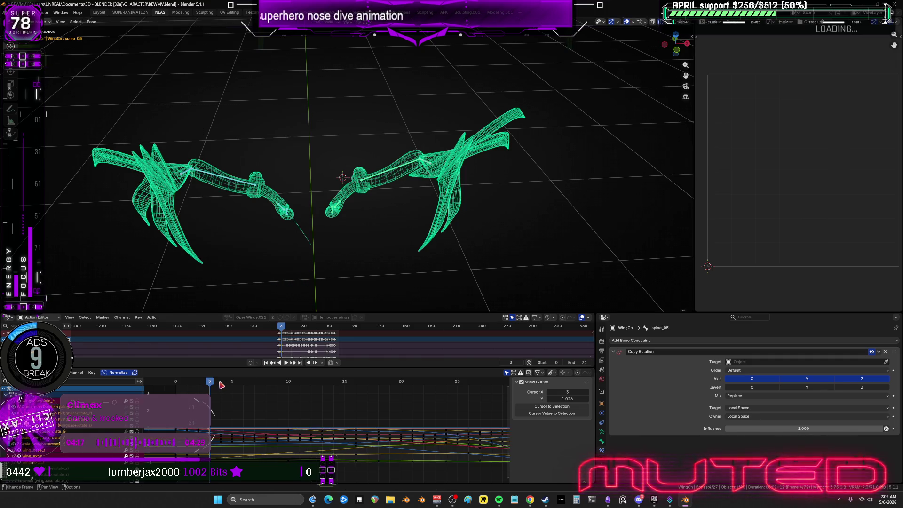
Step: Key the left wing's rotation at frame 4 and both wings' rotation at frame 5
left_click(220, 382)
mouse_move(568, 277)
left_mouse_down()
mouse_move(343, 103)
mouse_move(427, 96)
left_mouse_up()
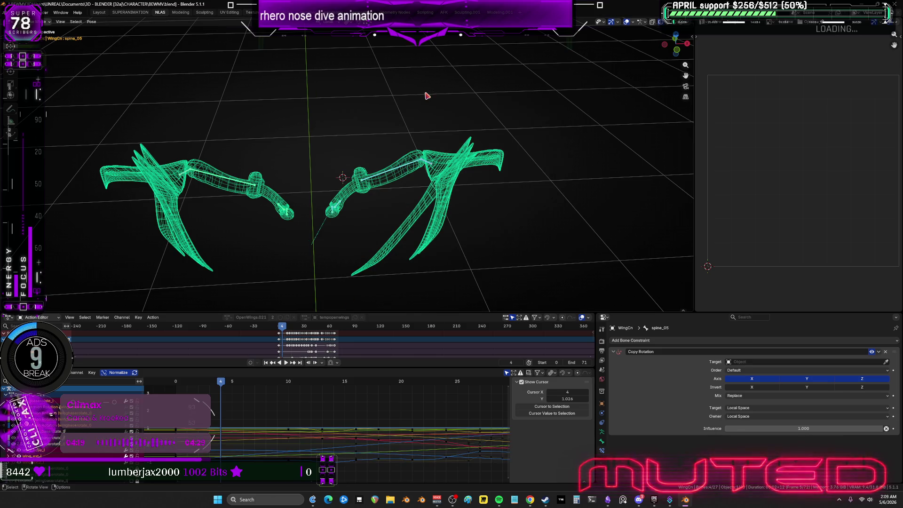
left_click_drag(314, 289, 243, 153)
right_click(244, 153)
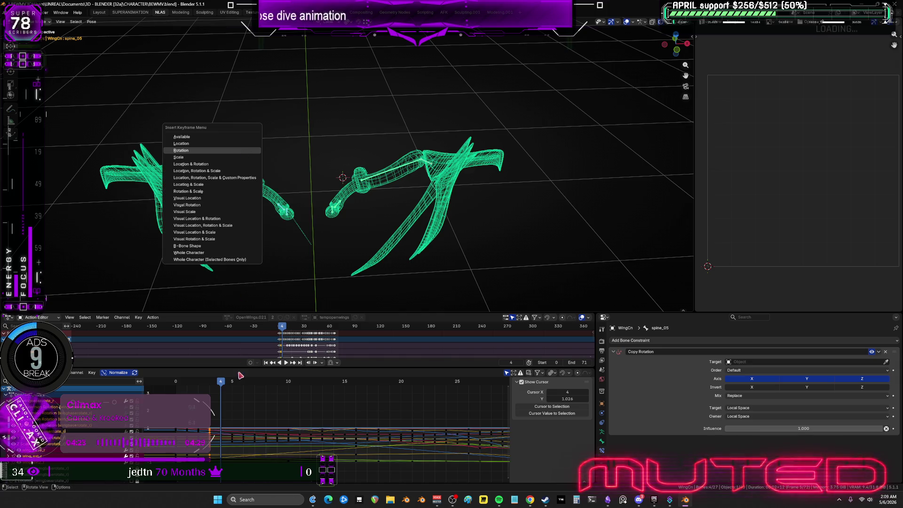
left_click(244, 152)
left_click_drag(221, 382, 152, 389)
key("Up")
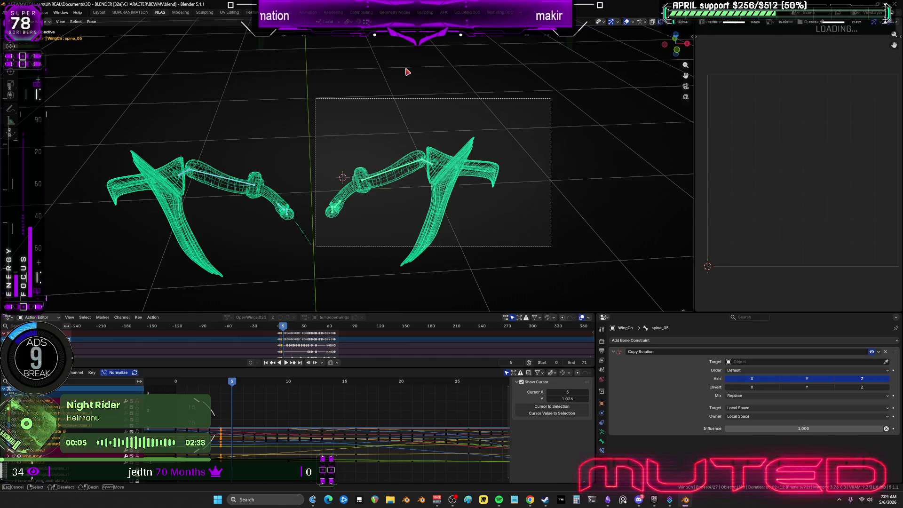
key("r")
right_click(406, 72)
mouse_move(312, 292)
left_mouse_down()
mouse_move(97, 92)
mouse_move(270, 184)
left_mouse_up()
key("k")
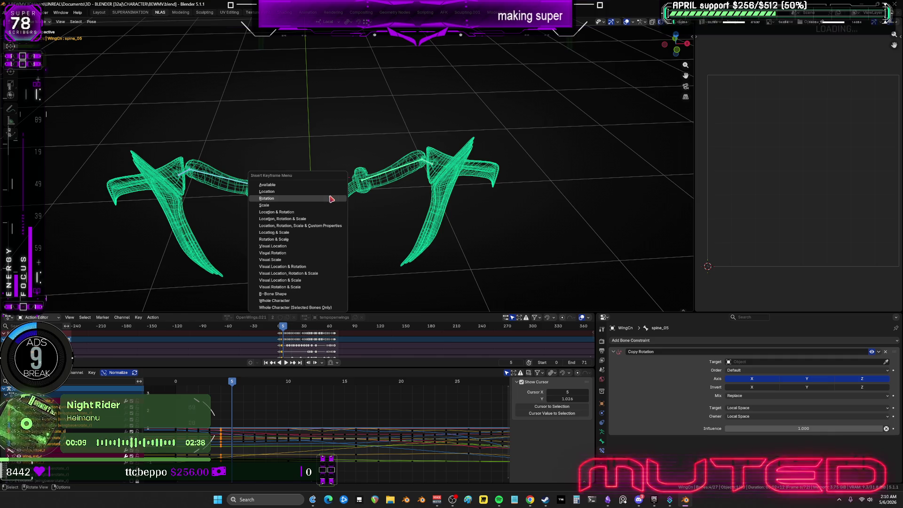
left_click(331, 199)
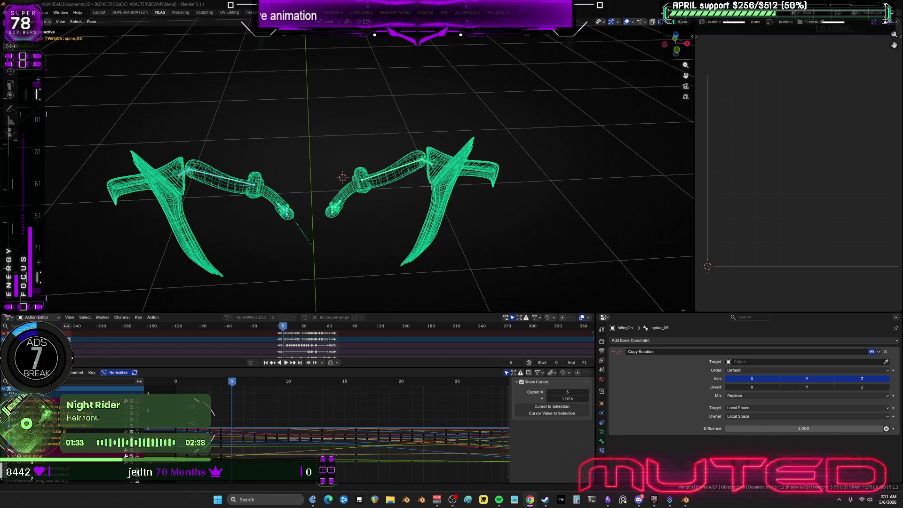
Step: Jump to frame 6 and select the right wing's bones
left_click(244, 382)
mouse_move(528, 113)
left_mouse_down()
mouse_move(316, 236)
mouse_move(516, 132)
mouse_move(513, 118)
left_mouse_up()
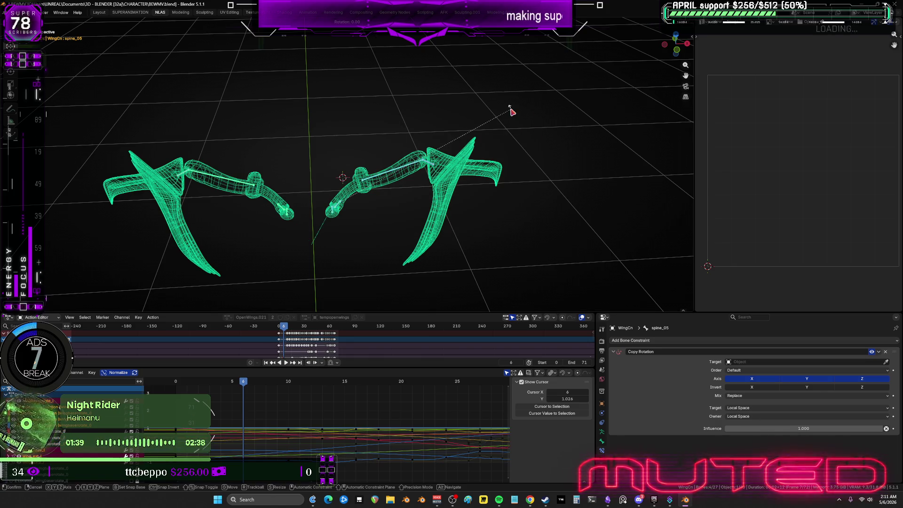
Step: Key both wings' rotation at frame 6
left_click_drag(310, 254, 142, 127)
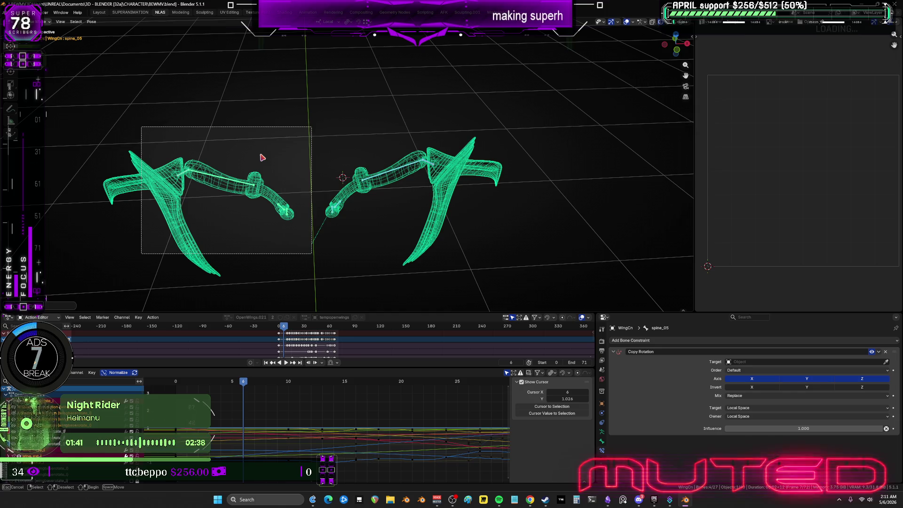
key("k")
left_click(307, 177)
Step: At frame 7, reselect each wing, preview playback, and open the pose menu for the left wing
key("space")
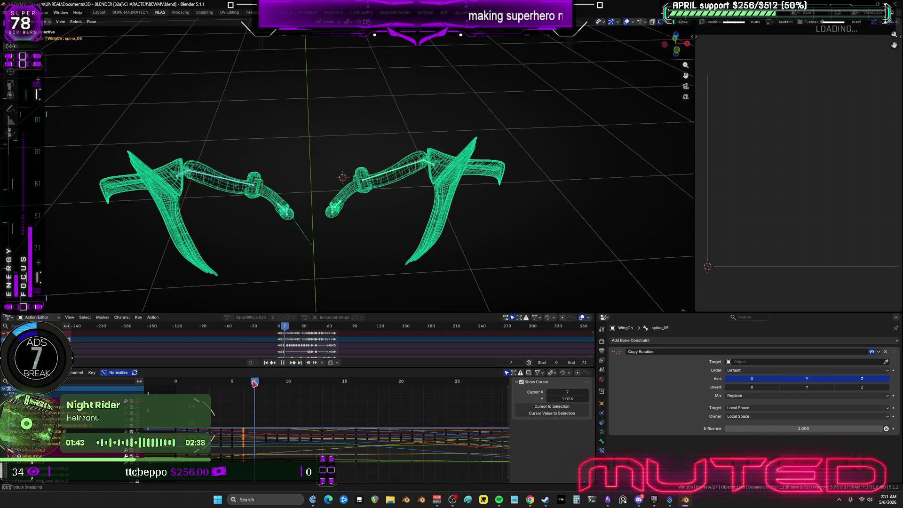
left_click_drag(548, 245, 315, 116)
key("space")
key("r")
key("Escape")
left_click_drag(316, 285, 166, 136)
key("space")
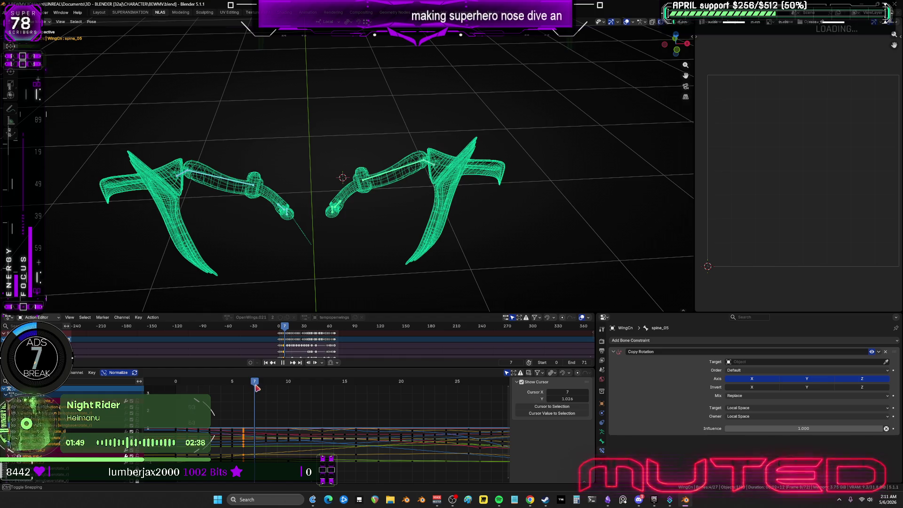
left_click_drag(496, 120, 308, 237)
key("space")
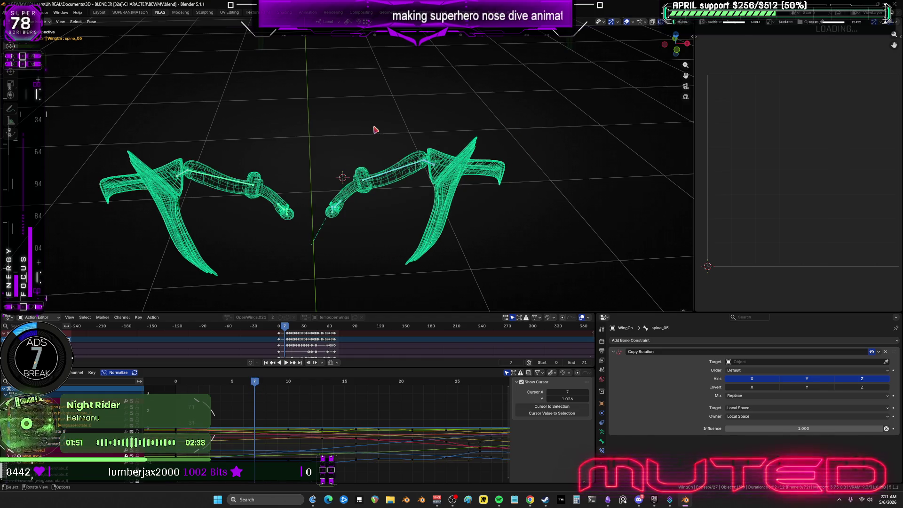
key("r")
key("Escape")
left_click_drag(314, 279, 146, 138)
right_click(282, 189)
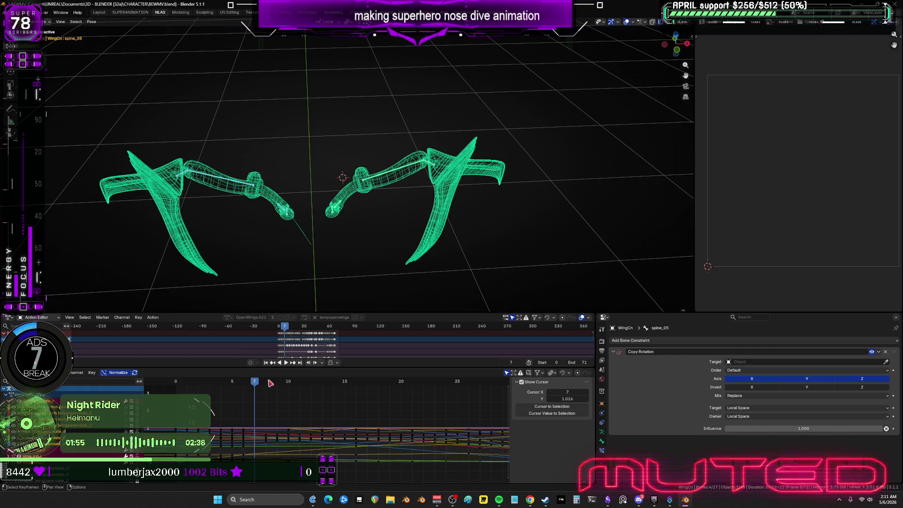
Step: At frame 8, select both wings and open the pose menu for the left wing
key("space")
left_click_drag(348, 121, 421, 101)
key("r")
key("Escape")
left_click_drag(306, 279, 125, 116)
right_click(338, 196)
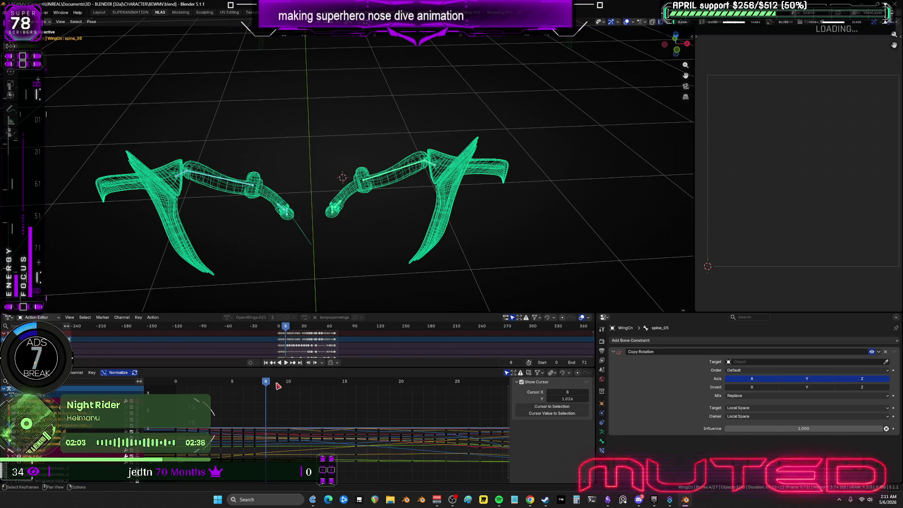
Step: Key both wings' rotation at frame 9
key("Right")
left_click_drag(531, 250, 311, 105)
key("r")
right_click(433, 96)
left_click_drag(306, 268, 133, 121)
key("i")
left_click(362, 214)
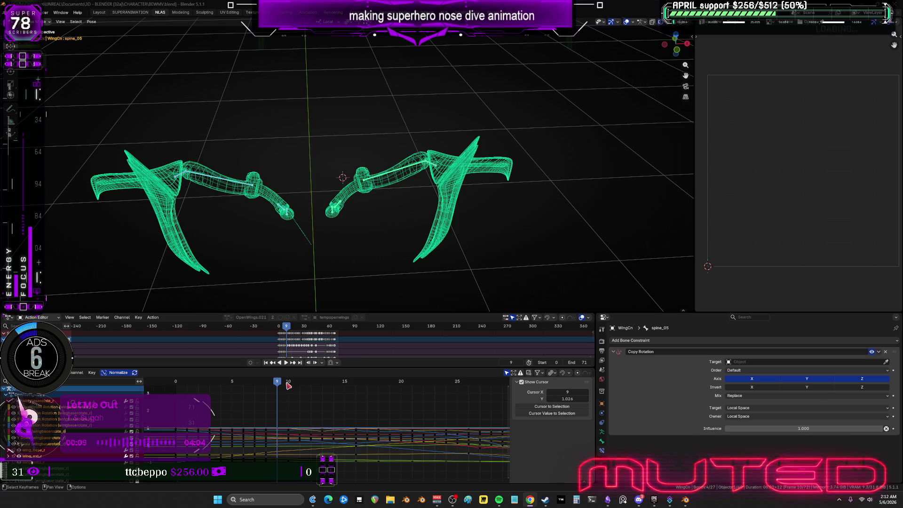
Step: At frame 10, select each wing and check the pose menu without keying
key("Right")
left_click_drag(547, 249, 319, 124)
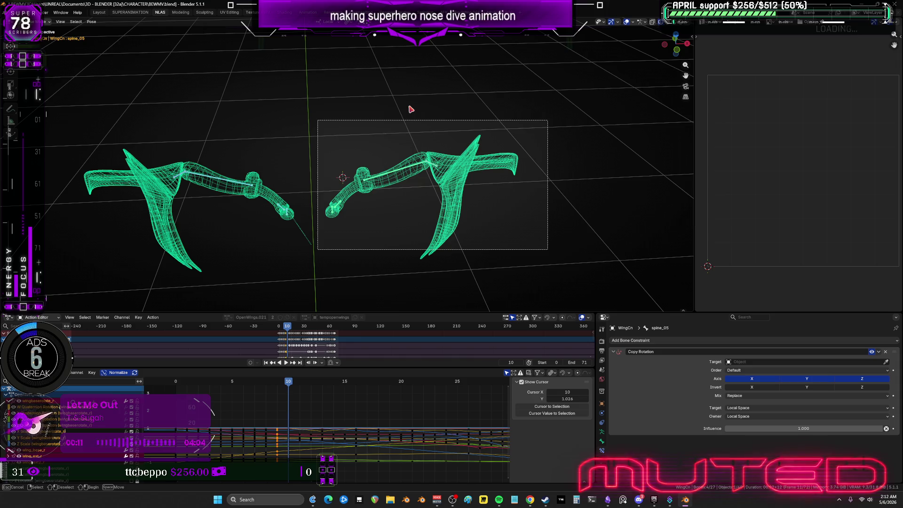
key("r")
right_click(393, 143)
left_click_drag(314, 276, 114, 116)
right_click(303, 168)
key("Escape")
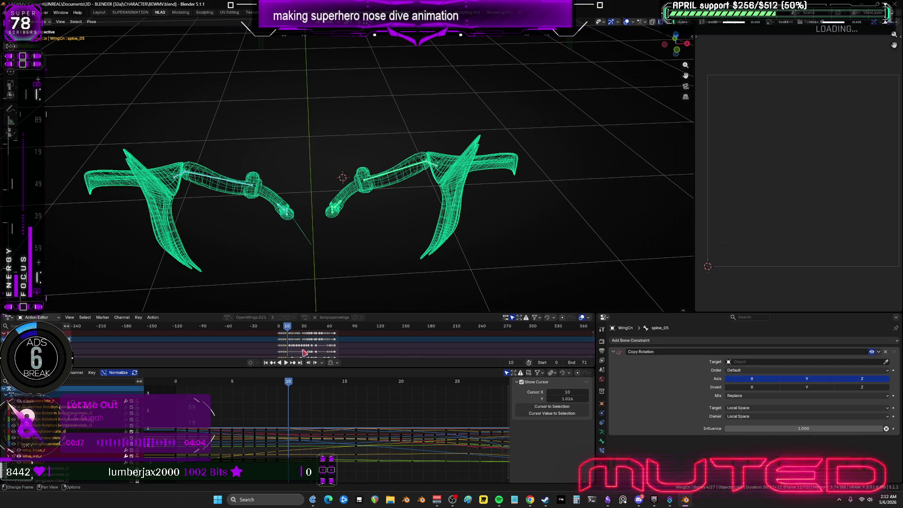
Step: Key both wings' rotation at frame 11
key("Right")
left_click_drag(562, 265, 343, 141)
key("r")
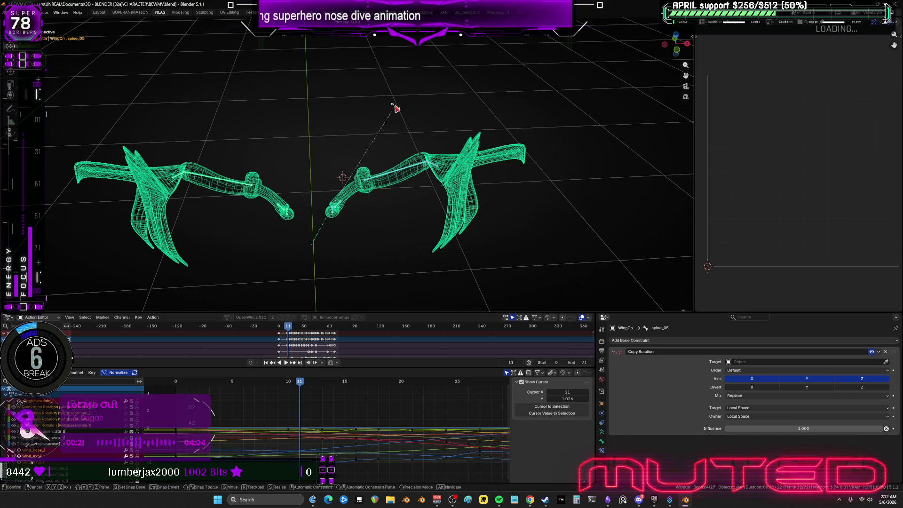
right_click(396, 109)
left_click_drag(314, 284, 104, 128)
key("k")
left_click(275, 168)
Step: Key the wings' rotation at frame 12 and advance to frame 13
key("space")
key("space")
mouse_move(568, 81)
left_mouse_down()
mouse_move(316, 250)
mouse_move(124, 130)
left_mouse_up()
key("k")
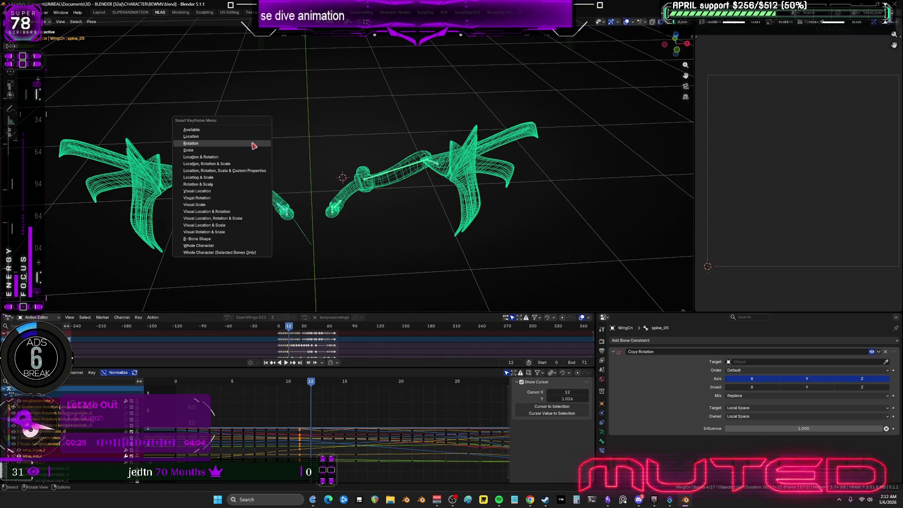
left_click(253, 144)
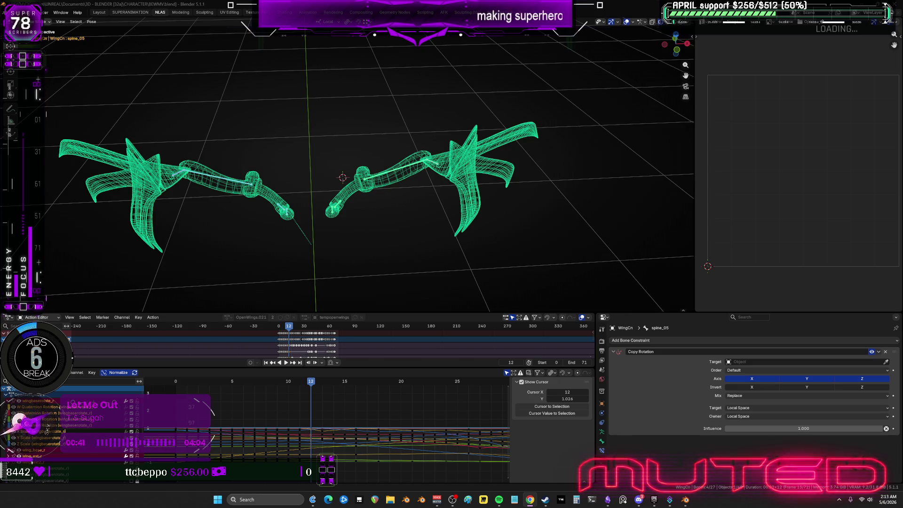
key("space")
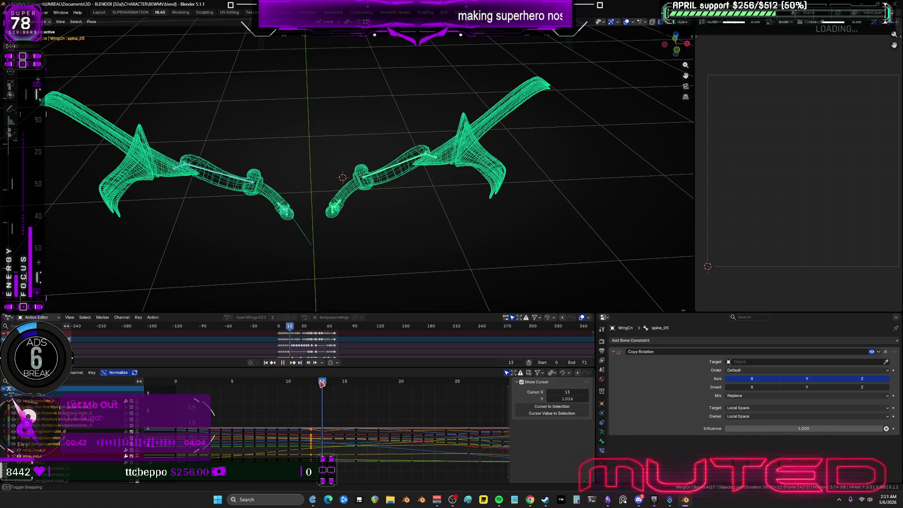
Step: Insert rotation keyframes for both wings' bones at frames 13 and 14
left_click_drag(510, 260, 313, 112)
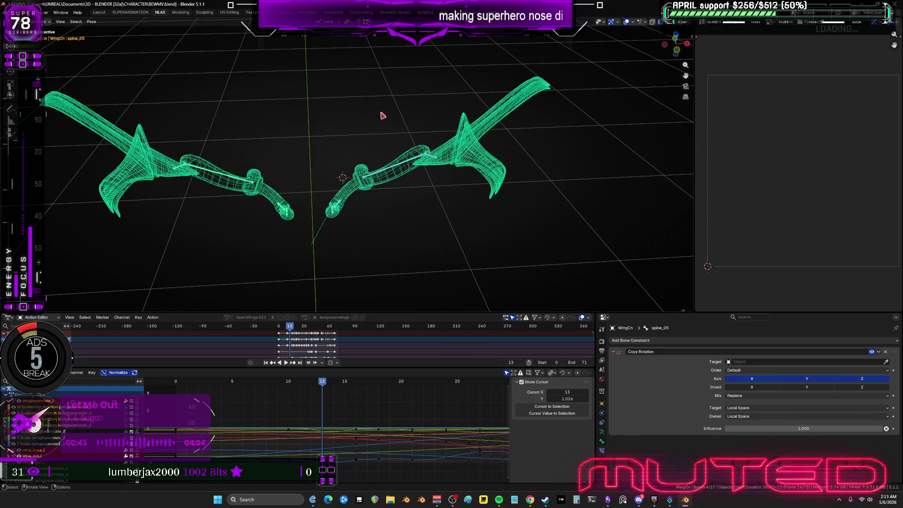
key("r")
right_click(381, 113)
left_click_drag(308, 258, 158, 137)
key("k")
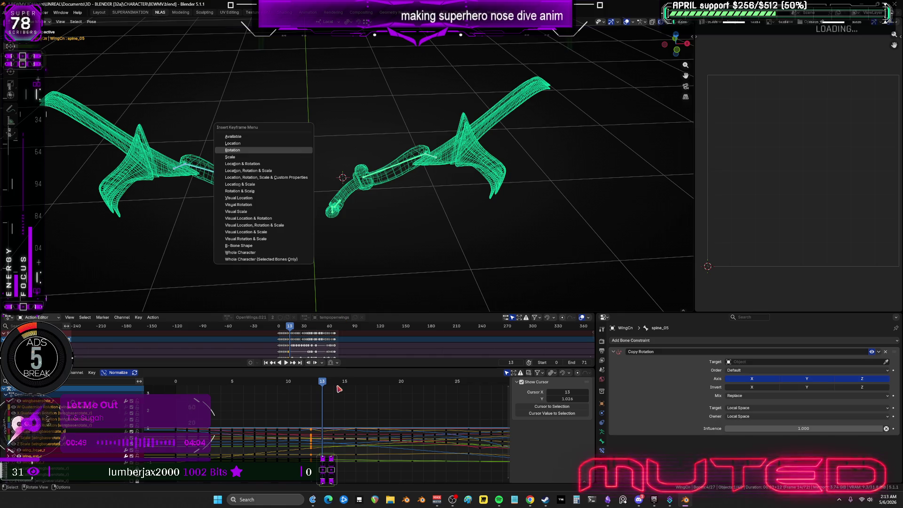
left_click(334, 382)
mouse_move(547, 249)
left_mouse_down()
mouse_move(369, 170)
mouse_move(363, 114)
mouse_move(377, 113)
left_mouse_up()
key("r")
key("Escape")
left_click_drag(311, 264, 130, 126)
key("k")
key("Return")
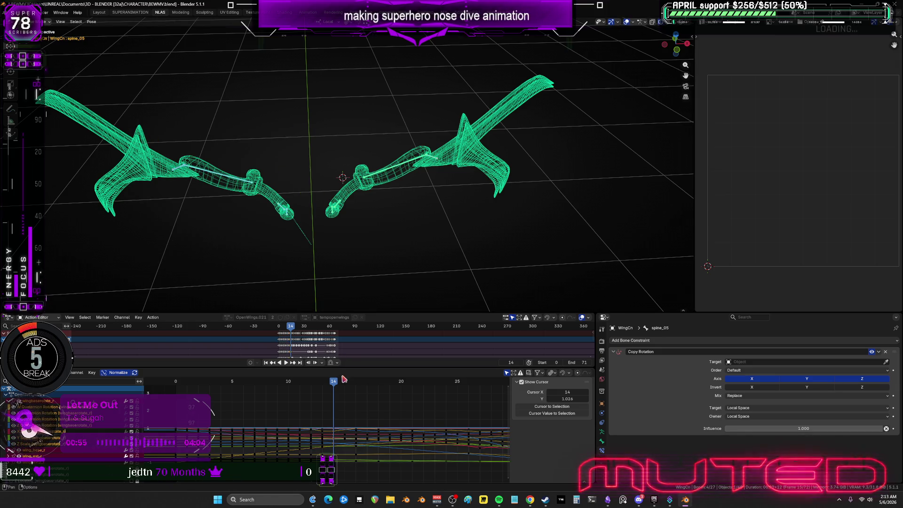
Step: Key the rotation of both wings' bones at frames 15 and 16
left_click(345, 382)
left_click_drag(563, 251, 369, 115)
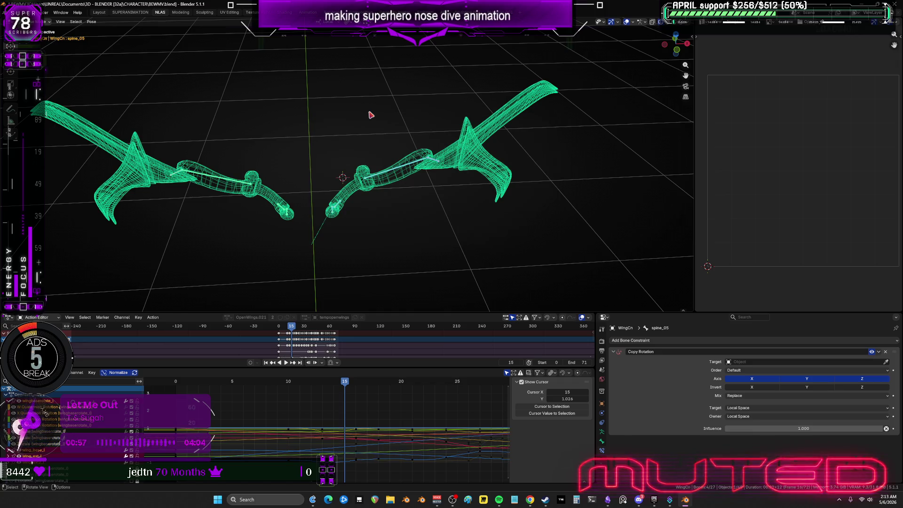
key("r")
key("Escape")
mouse_move(314, 261)
left_mouse_down()
mouse_move(228, 183)
mouse_move(120, 121)
left_mouse_up()
key("k")
key("Return")
left_click(356, 382)
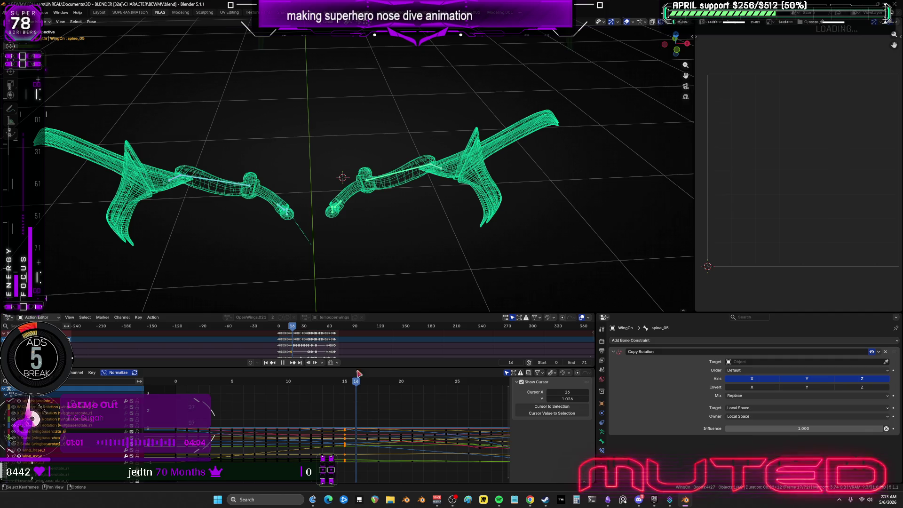
left_click_drag(564, 254, 383, 114)
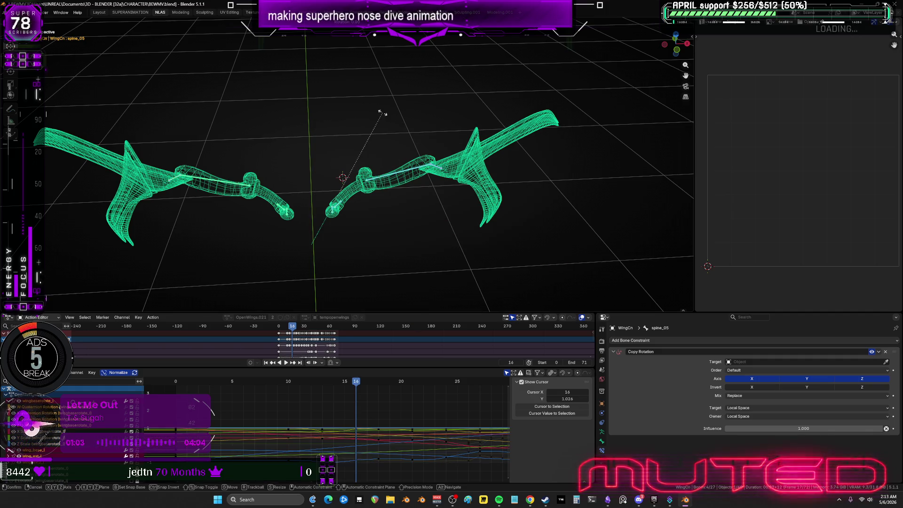
left_click_drag(312, 242, 134, 130)
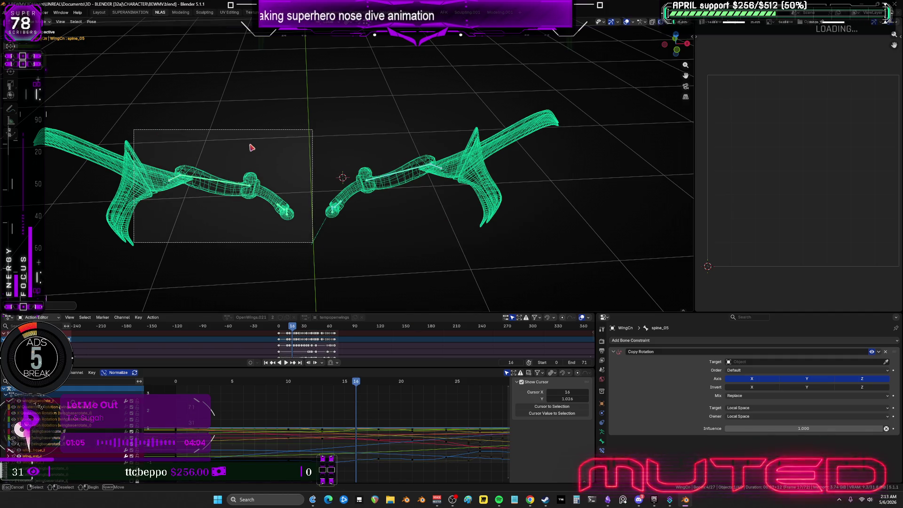
left_click_drag(251, 148, 253, 150)
key("k")
key("Return")
Step: Key the rotation of both wings' bones at frames 17 and 18
key("Right")
mouse_move(530, 268)
left_mouse_down()
mouse_move(355, 157)
mouse_move(367, 117)
left_mouse_up()
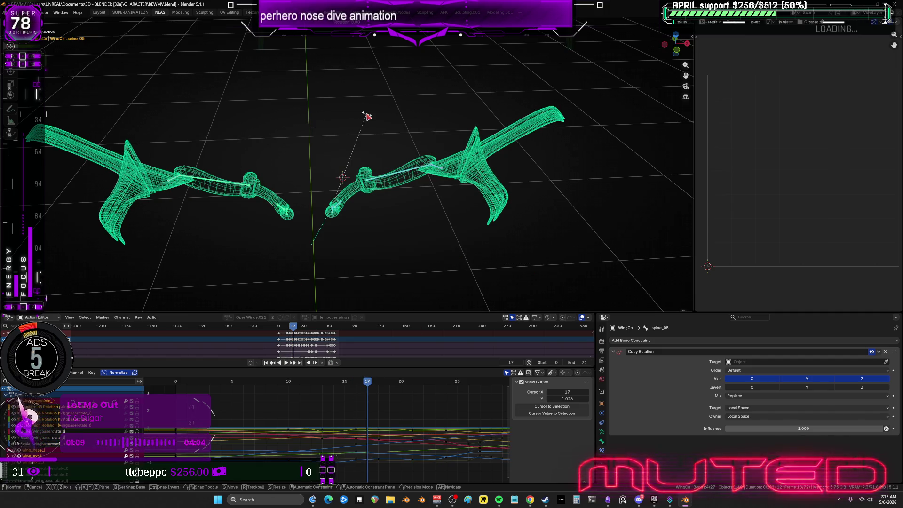
left_click_drag(314, 260, 140, 132)
key("k")
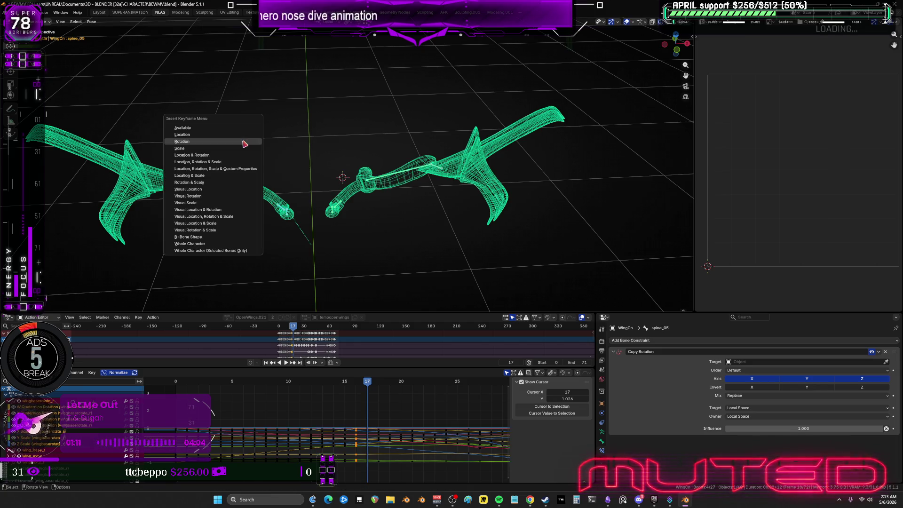
key("Return")
key("Right")
left_click_drag(546, 239, 328, 128)
key("r")
right_click(329, 191)
left_click_drag(311, 244, 141, 126)
key("k")
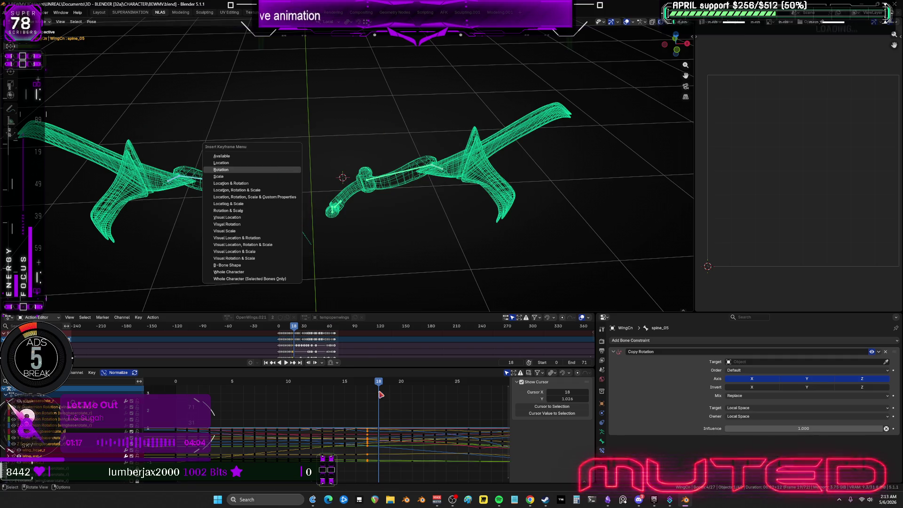
key("Return")
Step: Key the rotation of both wings' bones at frames 19 and 20
key("Right")
left_click_drag(588, 252, 328, 126)
key("r")
right_click(416, 132)
mouse_move(313, 254)
left_mouse_down()
mouse_move(242, 185)
mouse_move(141, 132)
left_mouse_up()
key("k")
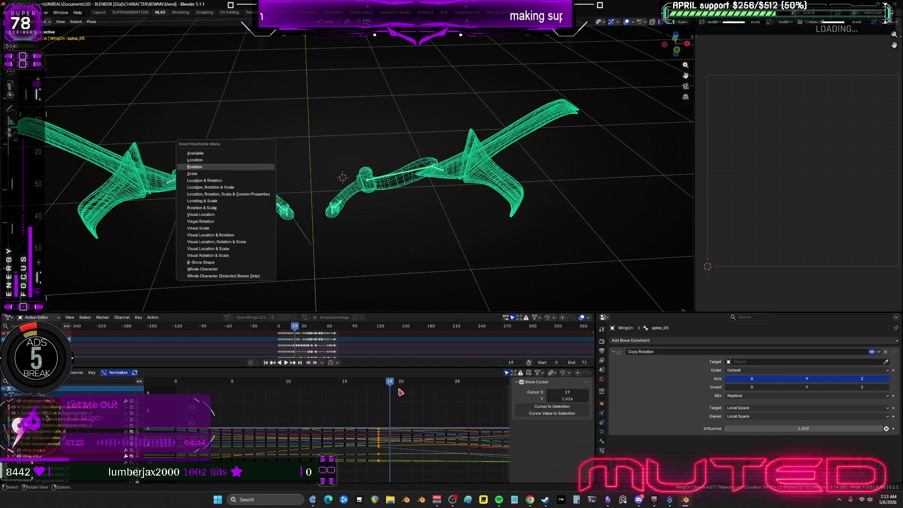
key("Return")
key("Right")
mouse_move(551, 241)
left_mouse_down()
mouse_move(316, 138)
mouse_move(357, 129)
left_mouse_up()
key("r")
right_click(313, 242)
left_click_drag(310, 245, 145, 131)
key("k")
key("Return")
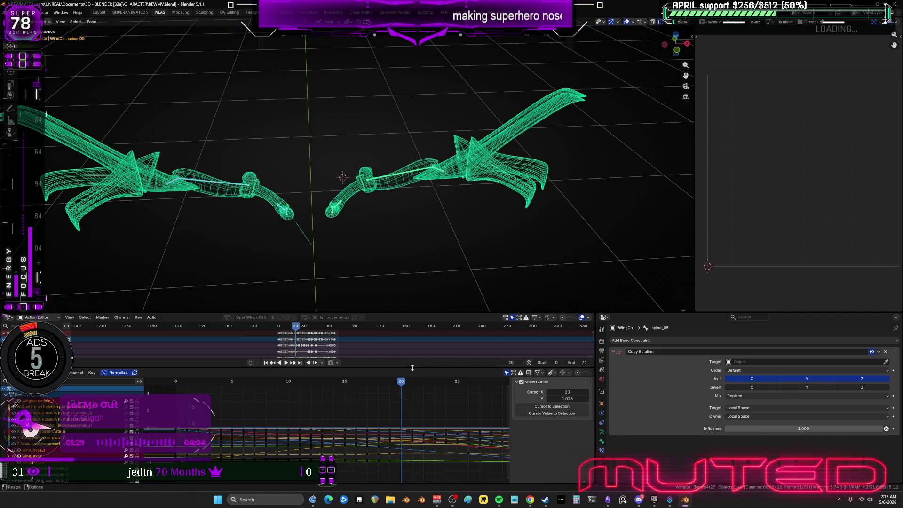
Step: Key both wings' bone rotation at frame 21, with the blades angled steeply upward
key("Right")
left_click_drag(541, 248, 320, 137)
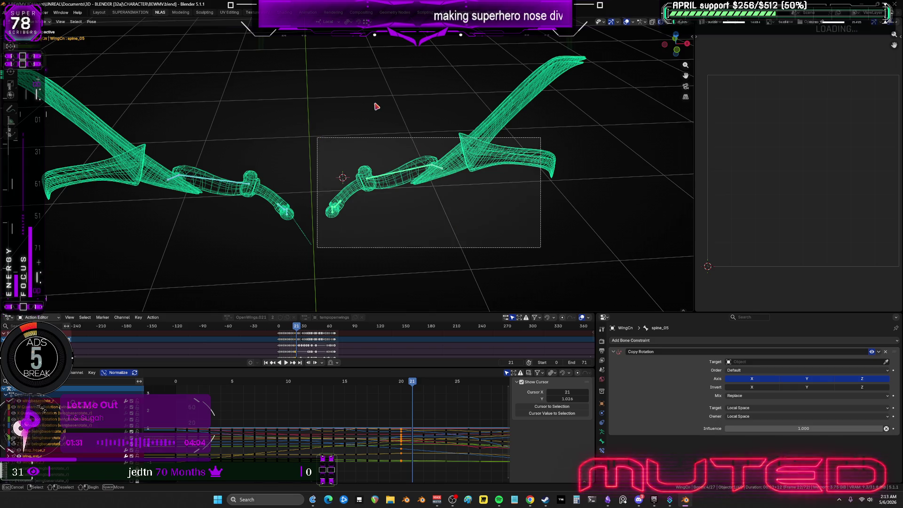
key("r")
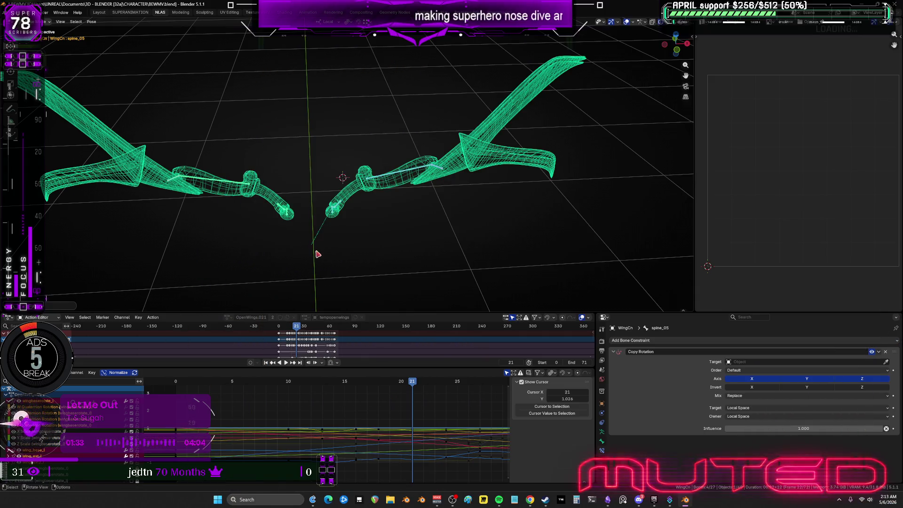
right_click(317, 252)
left_click_drag(317, 252, 161, 141)
key("k")
key("Return")
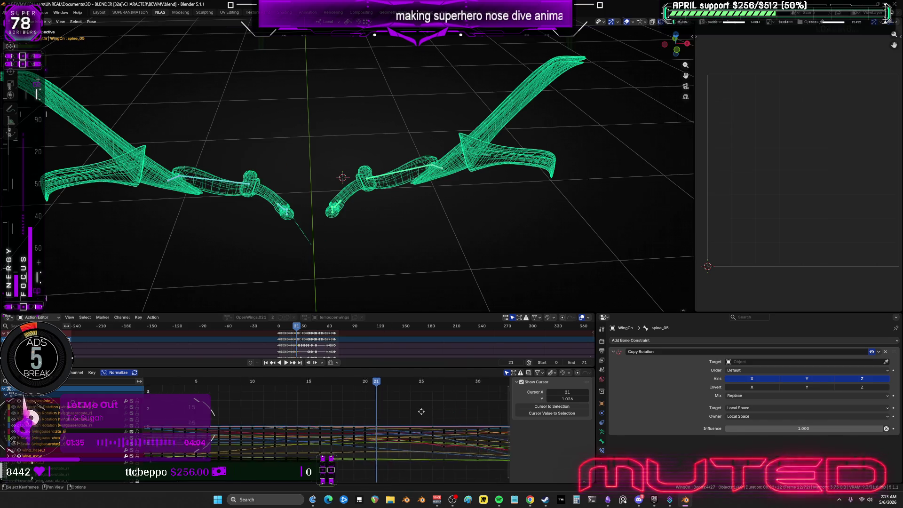
Step: At frame 22, rotate the right wing's bones and key both wings' rotation
scroll(298, 403, "right", 5, "ctrl")
left_click(262, 383)
left_click_drag(520, 227, 319, 132)
key("r")
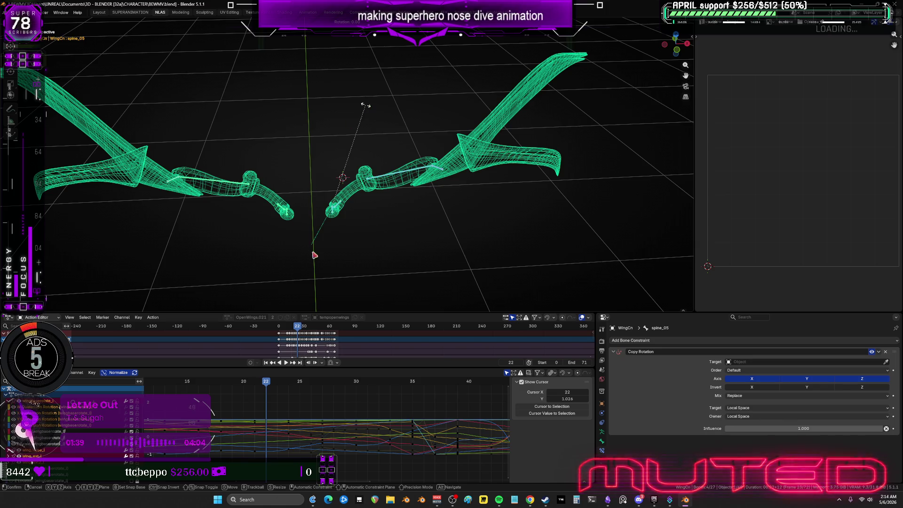
left_click(314, 255)
left_click_drag(313, 252, 114, 121)
key("i")
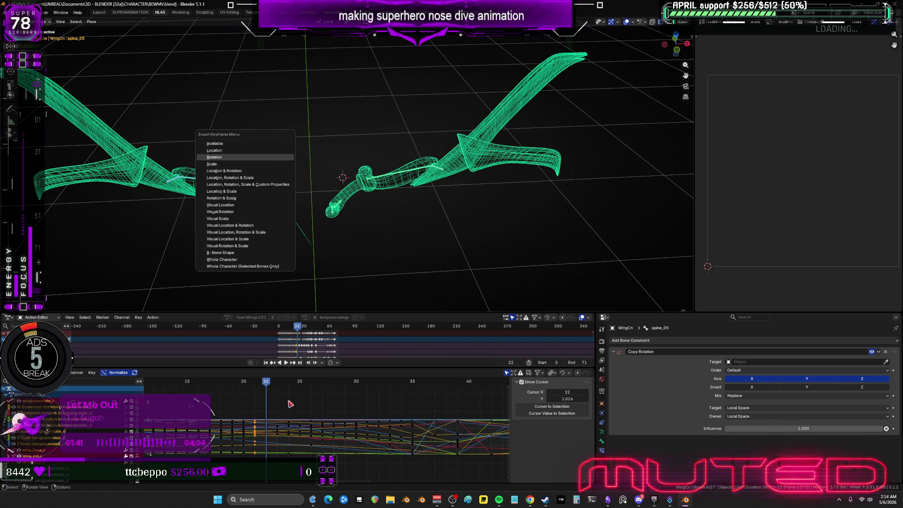
key("Return")
Step: At frame 23, rotate the right wing further and key the rotation
key("Right")
mouse_move(519, 244)
left_mouse_down()
mouse_move(339, 129)
mouse_move(389, 111)
left_mouse_up()
key("r")
left_click(302, 228)
mouse_move(310, 251)
left_mouse_down()
mouse_move(279, 205)
mouse_move(137, 118)
left_mouse_up()
key("i")
key("Return")
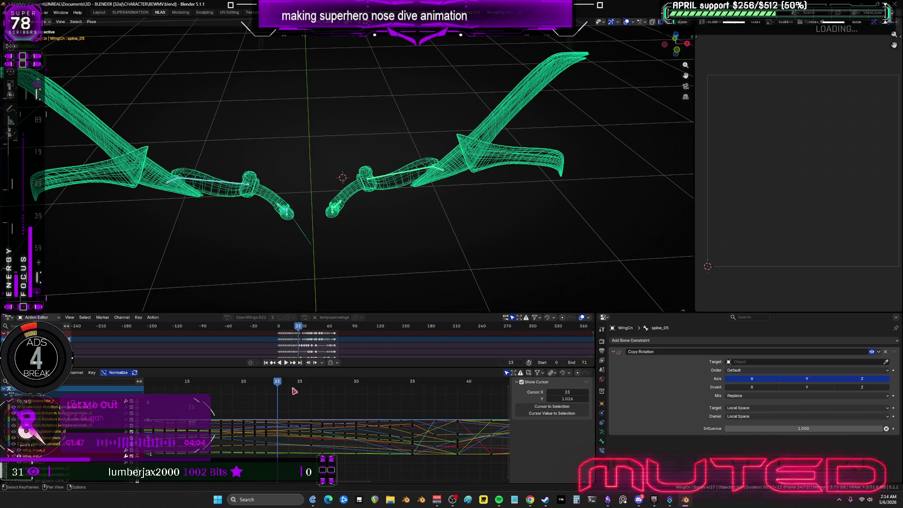
Step: At frame 24, key both wings' rotation without changing the pose
key("Right")
left_click_drag(541, 245, 364, 110)
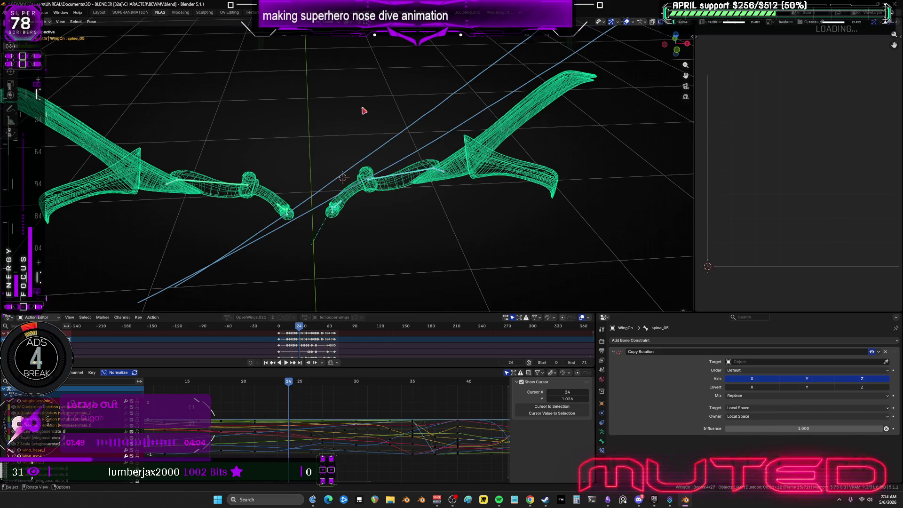
mouse_move(306, 240)
left_mouse_down()
mouse_move(289, 219)
mouse_move(126, 139)
left_mouse_up()
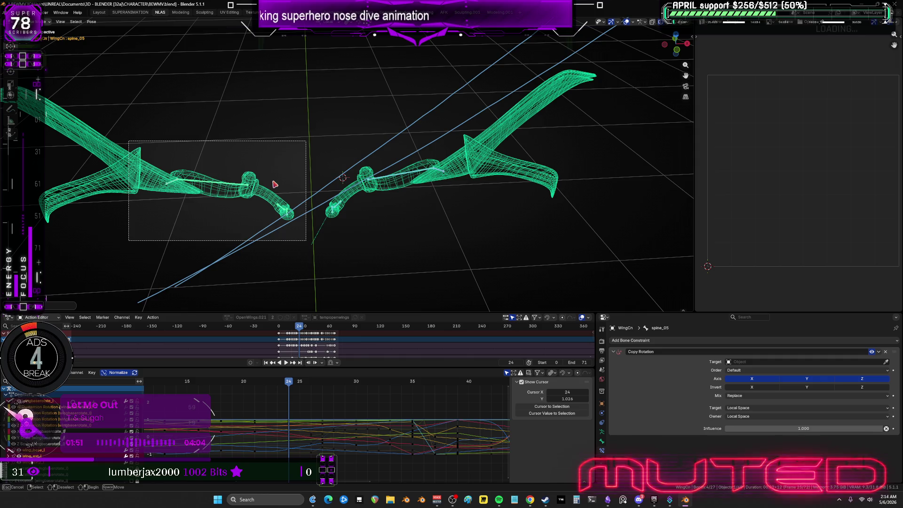
key("i")
key("Return")
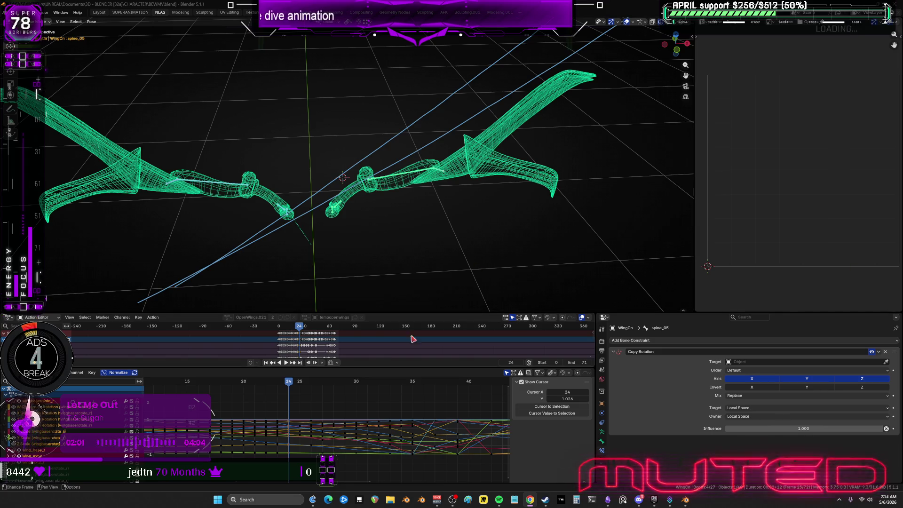
Step: At frame 25, key rotation for bones across both wings using K
left_click(301, 389)
mouse_move(536, 247)
left_mouse_down()
mouse_move(376, 162)
mouse_move(351, 124)
left_mouse_up()
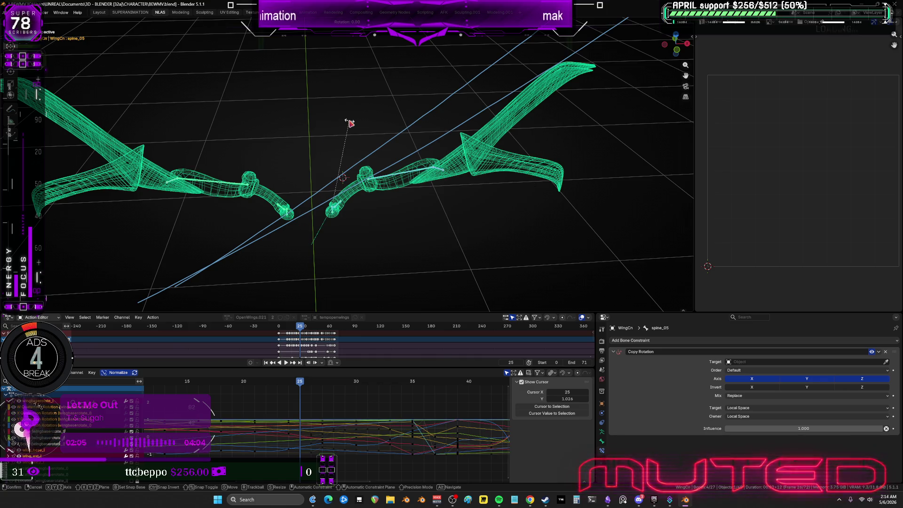
left_click_drag(307, 243, 124, 115)
key("k")
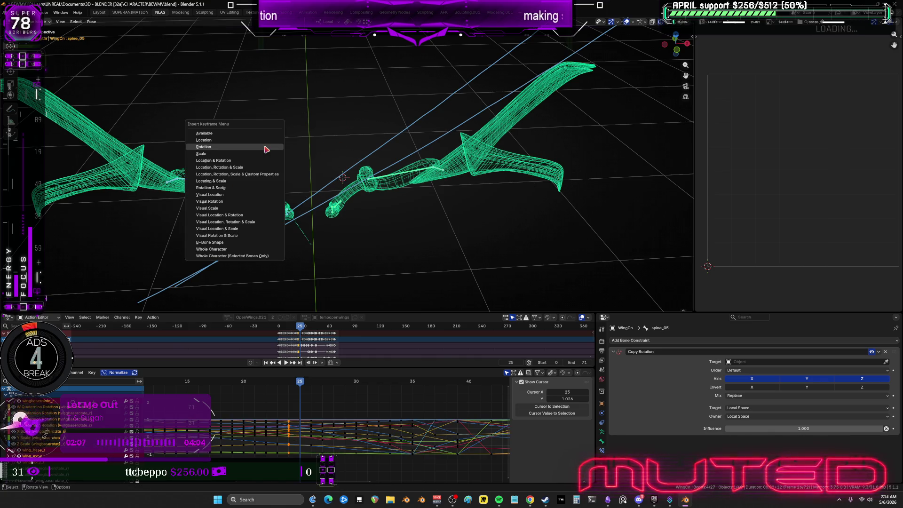
left_click(271, 151)
Step: At frame 26, rotate the right wing and key the wings' rotation
left_click(311, 383)
left_click_drag(497, 248, 324, 117)
key("r")
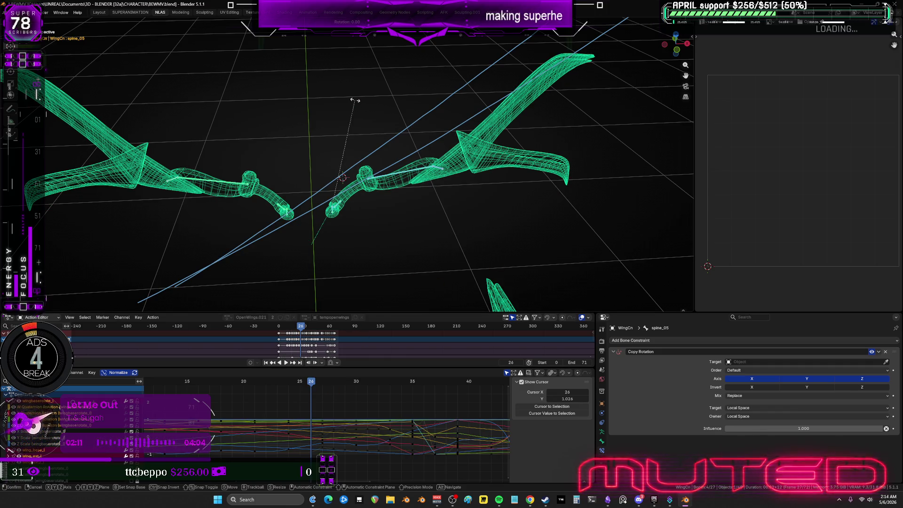
left_click(303, 212)
left_click_drag(308, 247, 165, 133)
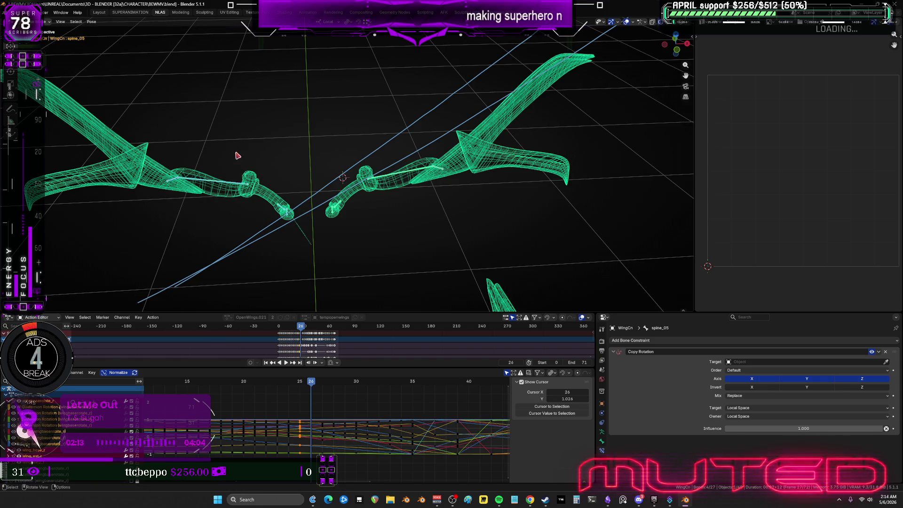
key("k")
left_click(238, 153)
Step: At frame 27, key the wings' rotation with the pose left unchanged
left_click(323, 384)
left_click_drag(506, 245, 329, 121)
key("r")
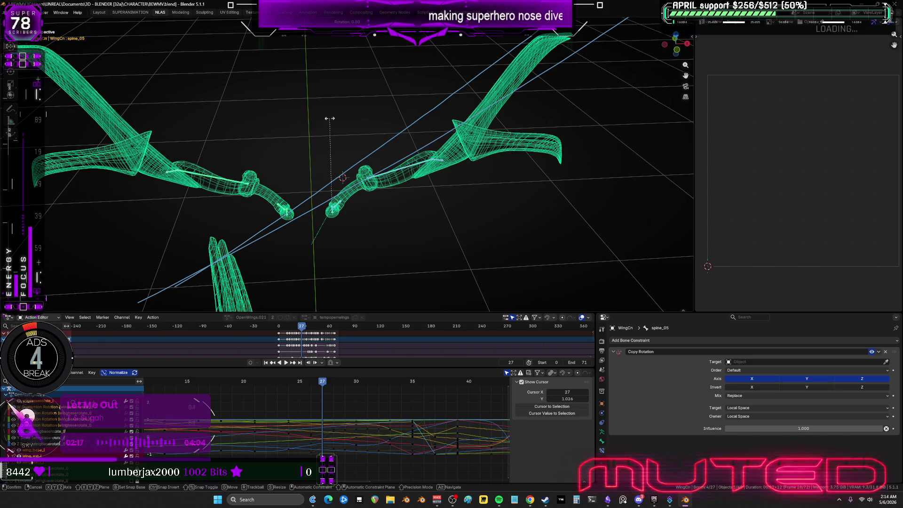
left_click(330, 121)
left_click_drag(309, 238, 202, 125)
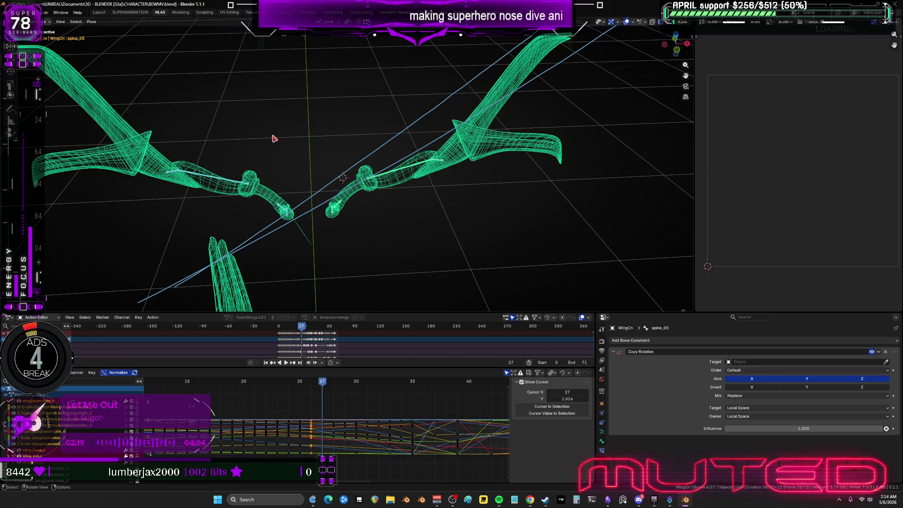
key("k")
left_click(276, 140)
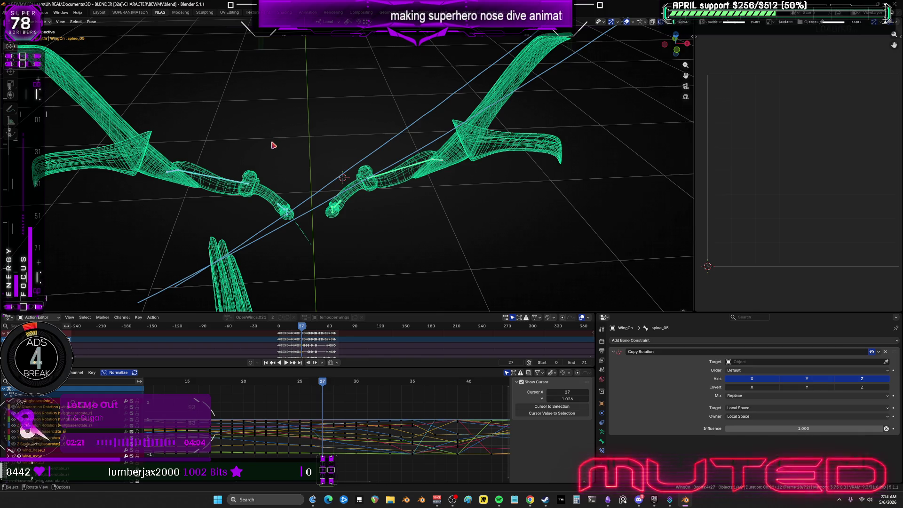
Step: Preview the wing sweep, then key the unchanged wing rotation at frame 28
key("space")
key("space")
left_click_drag(489, 231, 311, 107)
key("r")
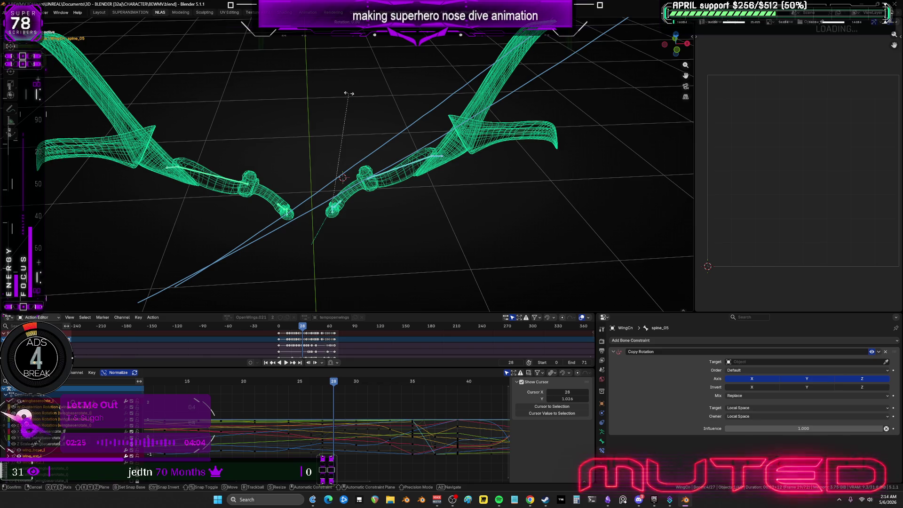
right_click(304, 234)
left_click_drag(306, 233, 151, 134)
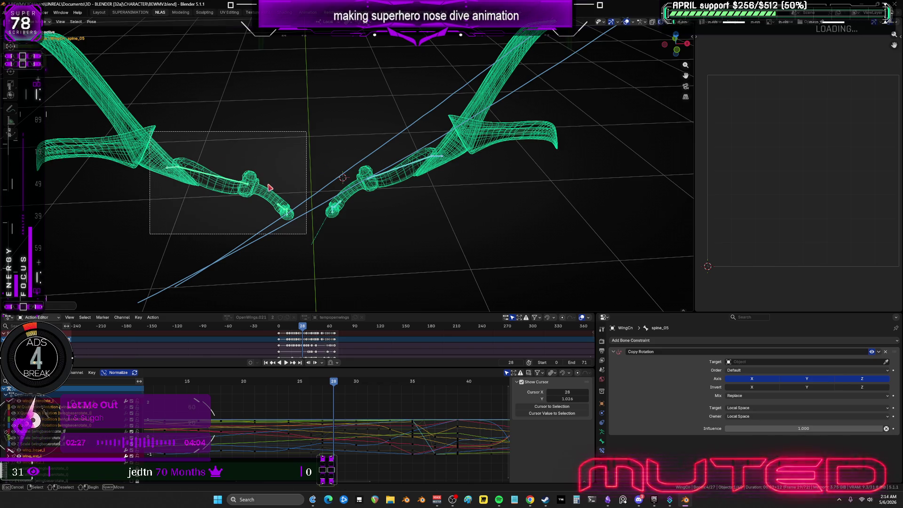
key("i")
key("Return")
Step: At frame 29, rotate the right wing and key both wings' rotation
left_click(346, 381)
mouse_move(514, 252)
left_mouse_down()
mouse_move(470, 192)
mouse_move(314, 96)
left_mouse_up()
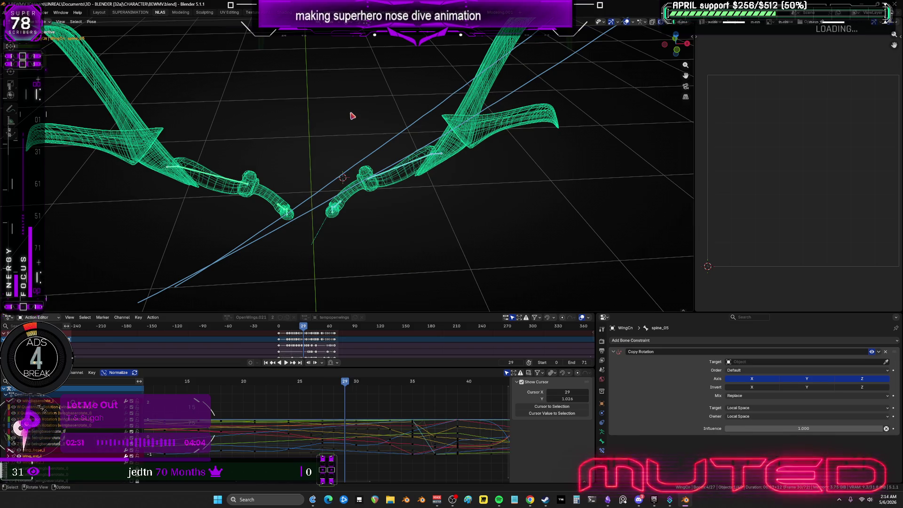
key("r")
left_click(310, 197)
left_click_drag(303, 238, 135, 122)
key("i")
key("Return")
Step: At frame 30, key both wings' rotation as they stand
key("Right")
mouse_move(529, 247)
left_mouse_down()
mouse_move(310, 91)
mouse_move(363, 86)
left_mouse_up()
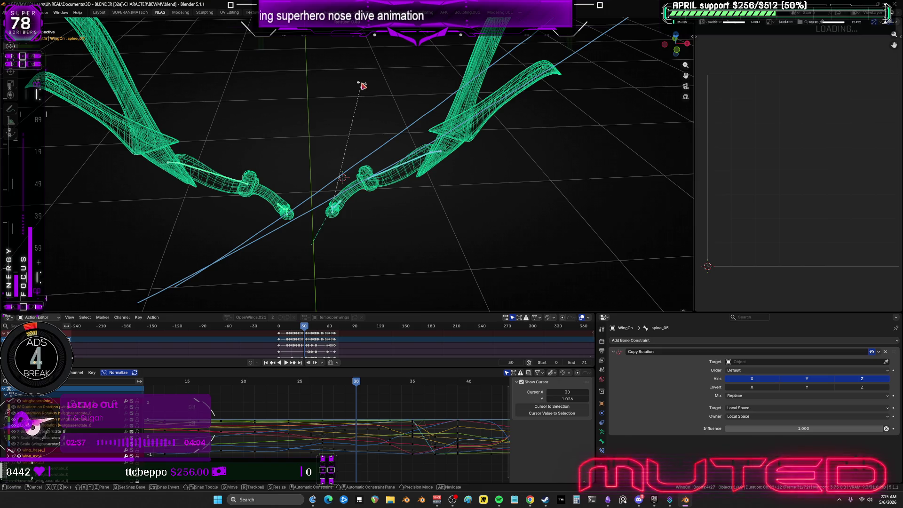
mouse_move(301, 254)
left_mouse_down()
mouse_move(262, 201)
mouse_move(135, 136)
left_mouse_up()
key("i")
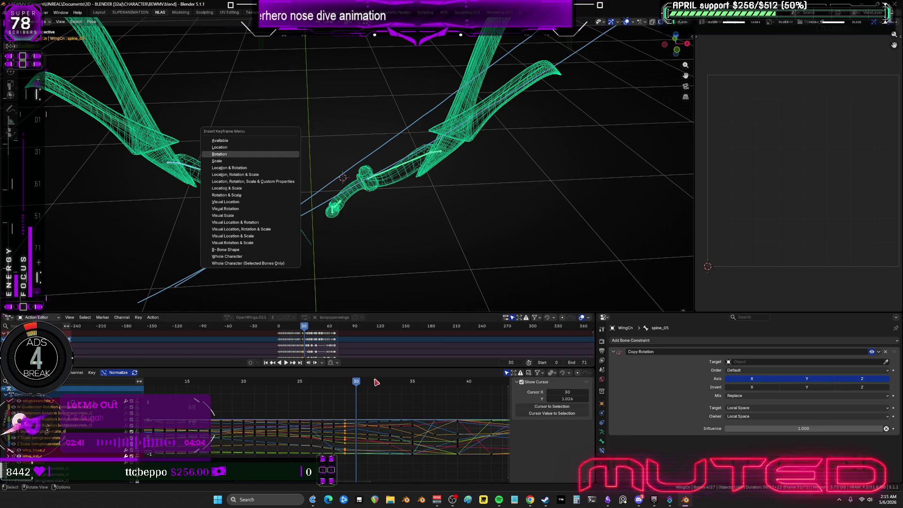
left_click(282, 154)
Step: Advance to frame 31 and adjust the wing bones' rotation
key("space")
left_click_drag(521, 237, 314, 98)
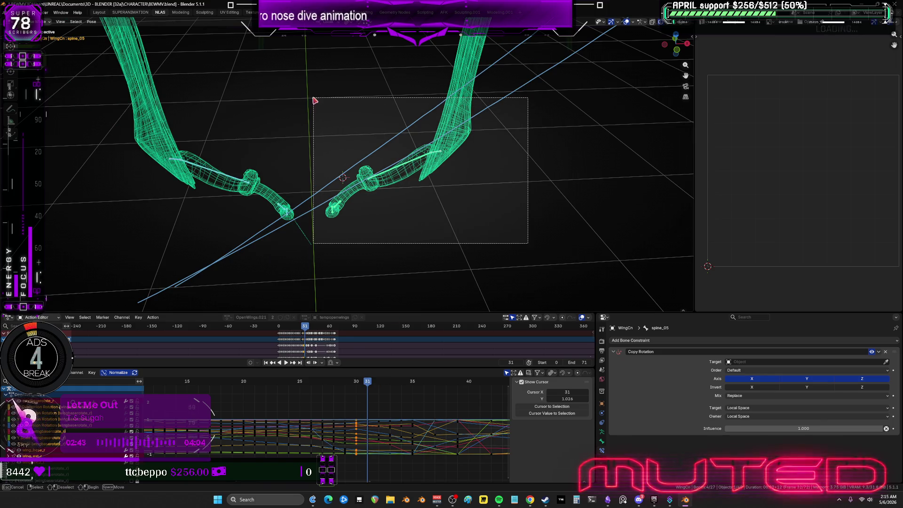
key("space")
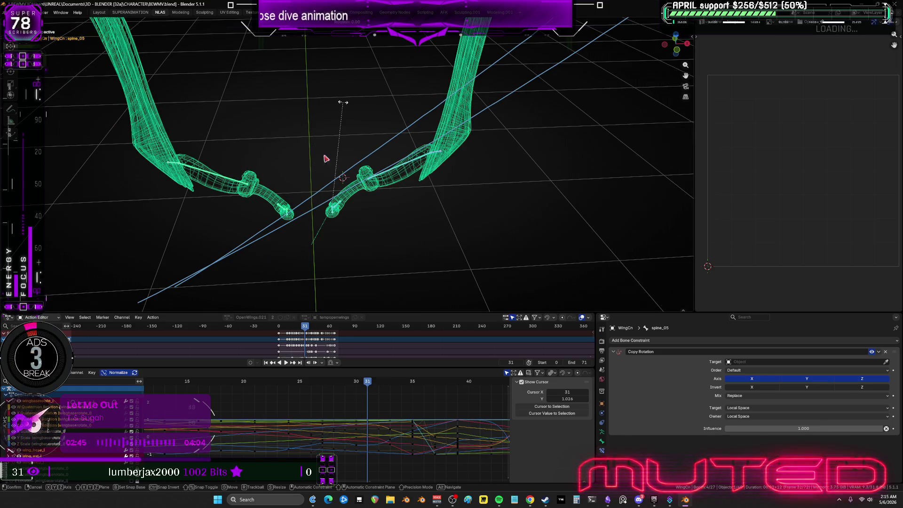
left_click(325, 155)
left_click_drag(307, 235, 143, 122)
right_click(257, 154)
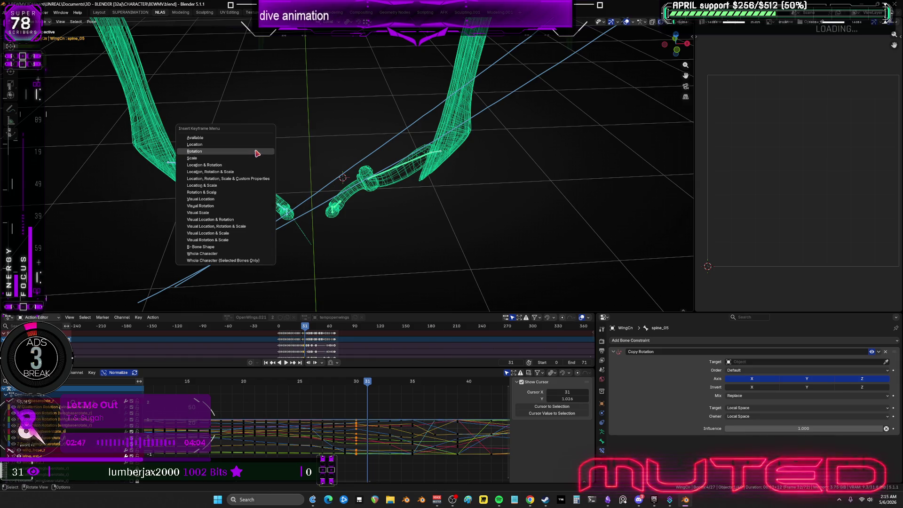
Step: Reselect both wings' bones and bring frames 20–50 into view in the curve graph
left_click_drag(378, 386, 379, 384)
left_click_drag(511, 251, 313, 111)
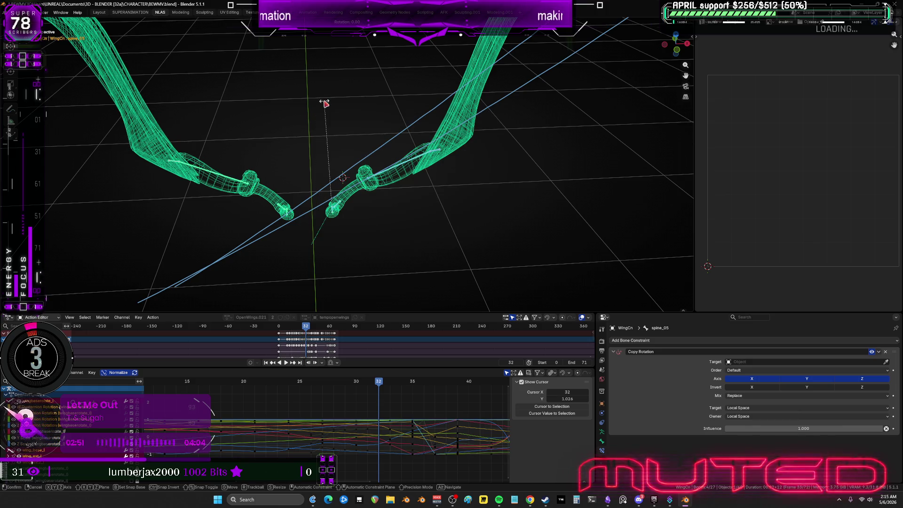
mouse_move(307, 243)
left_mouse_down()
mouse_move(247, 185)
mouse_move(147, 114)
left_mouse_up()
left_click_drag(255, 155, 278, 170)
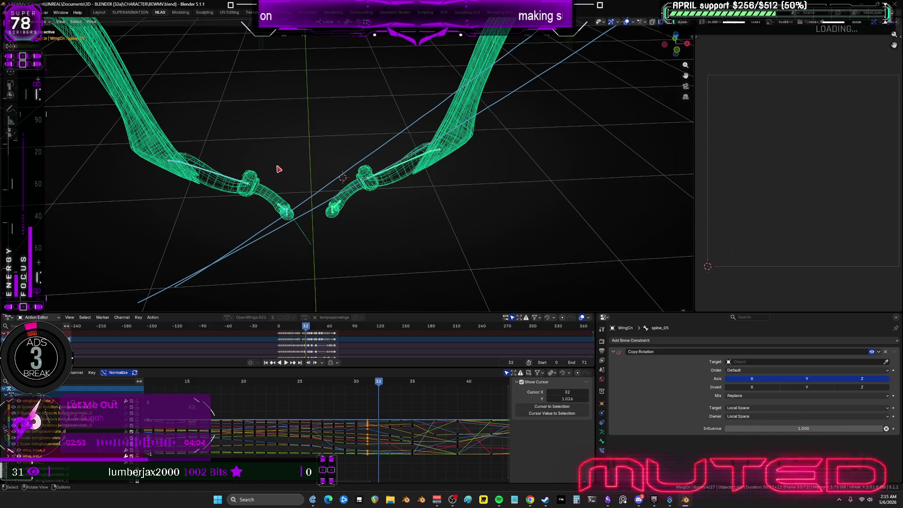
right_click(278, 169)
middle_click_drag(430, 397, 293, 384)
Step: At frame 33, key rotation for both wings' bones
key("space")
key("space")
mouse_move(499, 261)
left_mouse_down()
mouse_move(312, 93)
mouse_move(326, 89)
left_mouse_up()
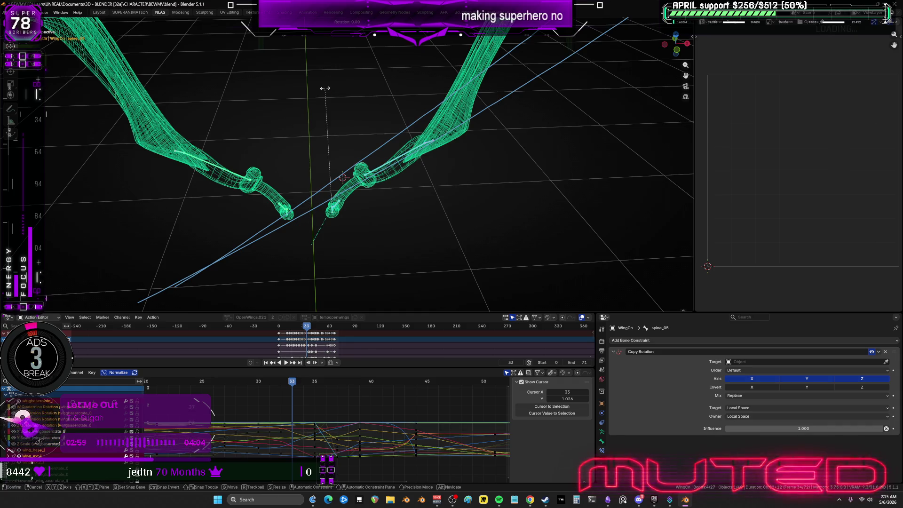
left_click_drag(309, 239, 146, 107)
key("i")
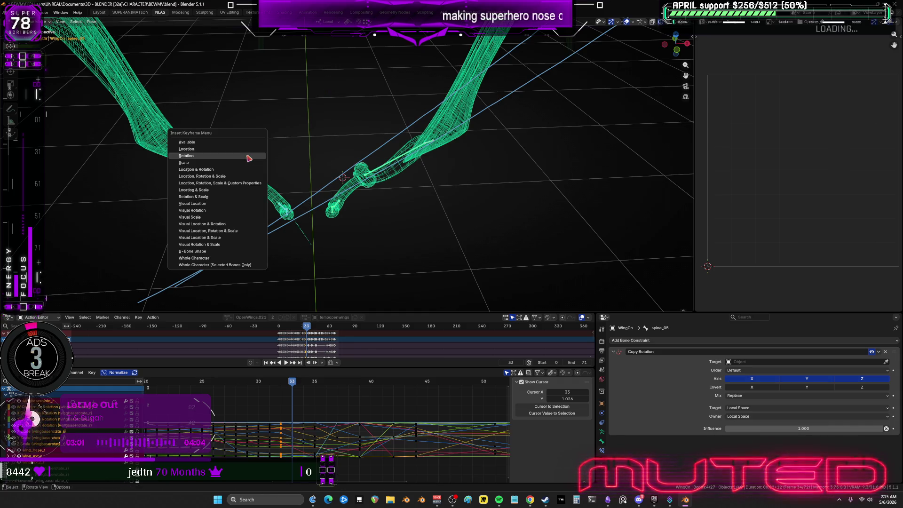
key("Return")
Step: At frame 34, key both wings' current rotation, leaving the pose unchanged
key("Right")
left_click_drag(526, 257, 323, 101)
key("r")
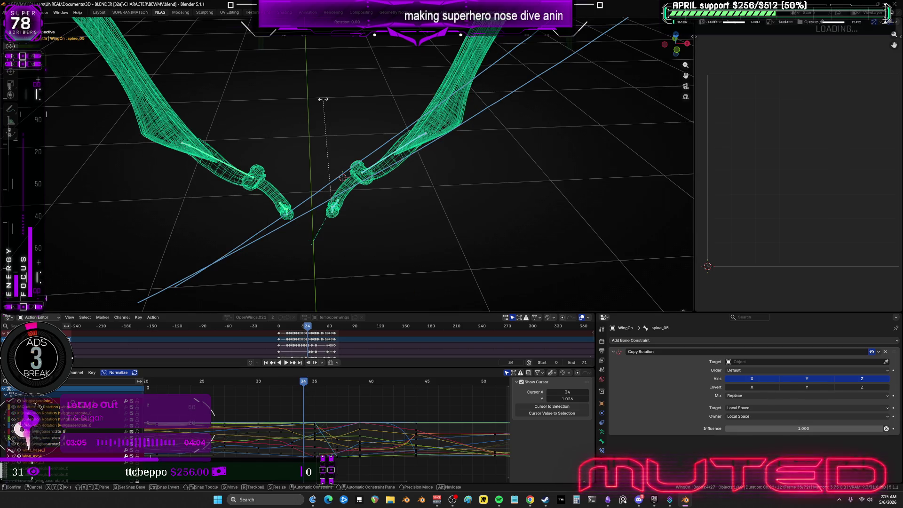
key("Escape")
left_click_drag(311, 245, 158, 96)
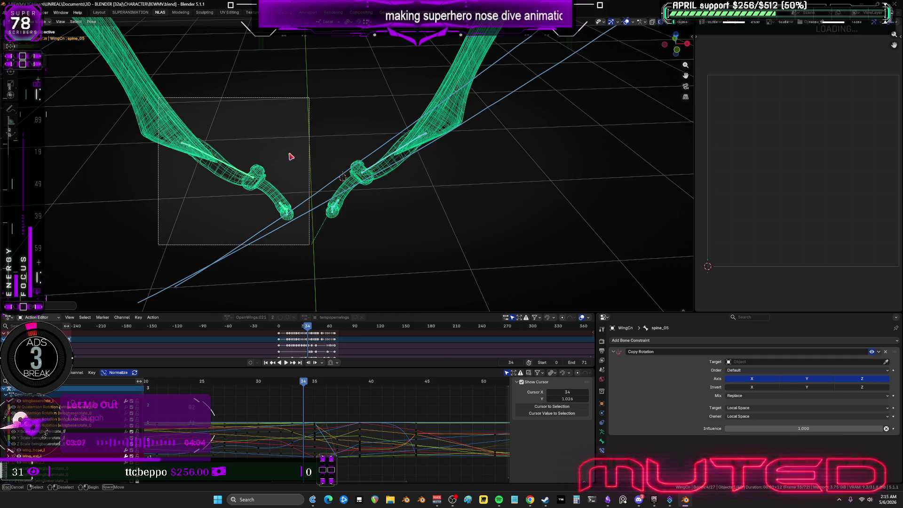
key("i")
key("Return")
Step: At frame 35, rotate one wing's bones and key rotation for both wings
key("space")
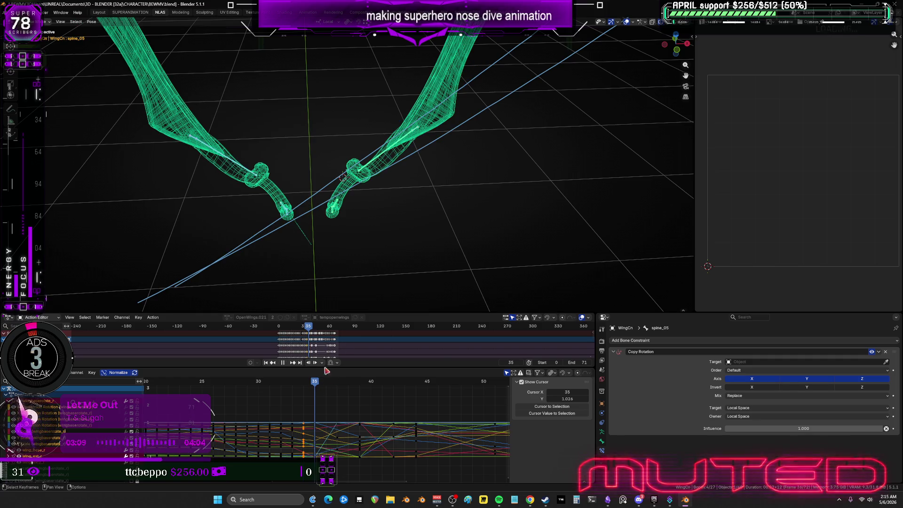
key("space")
left_click_drag(478, 254, 317, 94)
left_click_drag(360, 121, 360, 121)
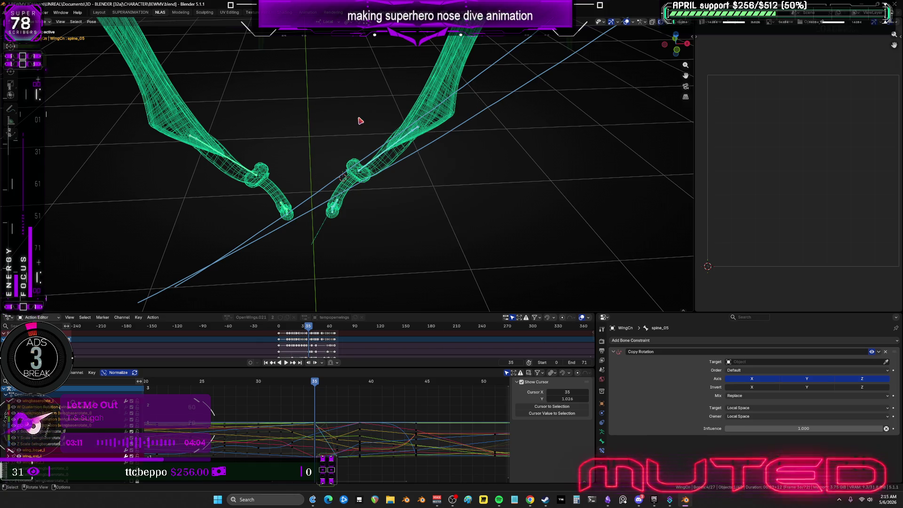
key("r")
left_click(359, 118)
left_click_drag(312, 92, 165, 241)
key("i")
key("Return")
Step: At frame 36, rotate one wing, key both wings' rotation, and orbit to inspect
key("Right")
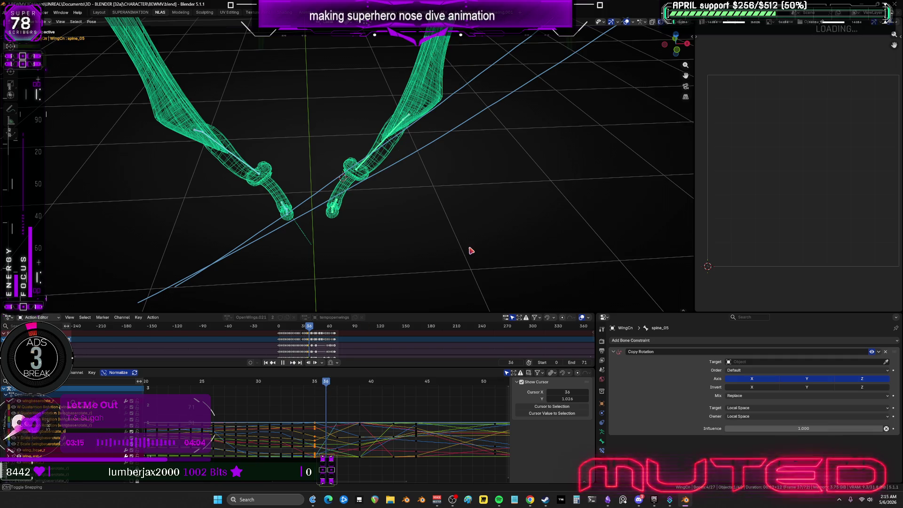
left_click_drag(474, 238, 321, 87)
key("r")
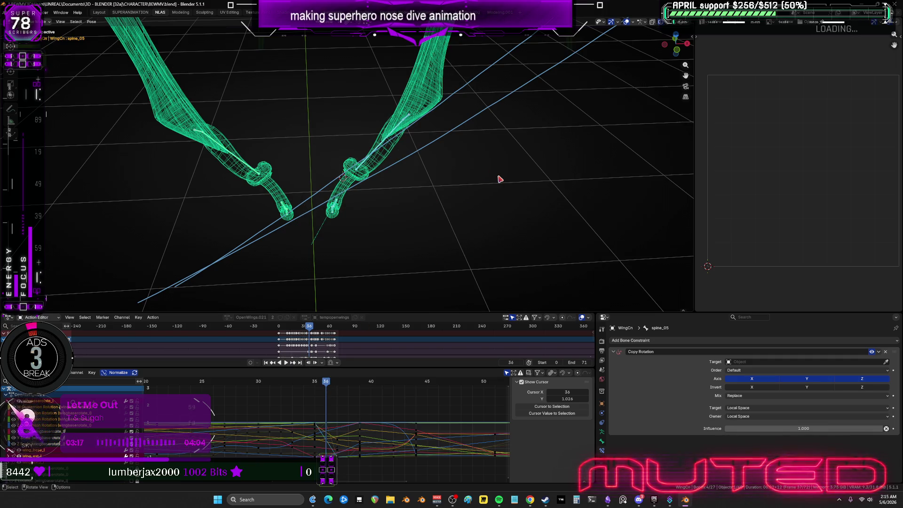
left_click(301, 227)
left_click_drag(302, 232, 181, 81)
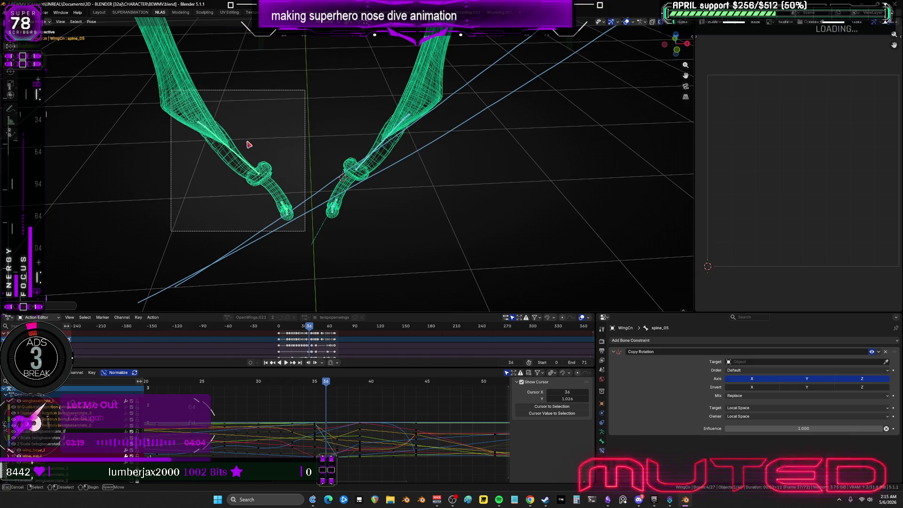
key("i")
left_click(341, 178)
mouse_move(430, 196)
middle_mouse_down()
mouse_move(456, 208)
mouse_move(428, 226)
mouse_move(435, 228)
middle_mouse_up()
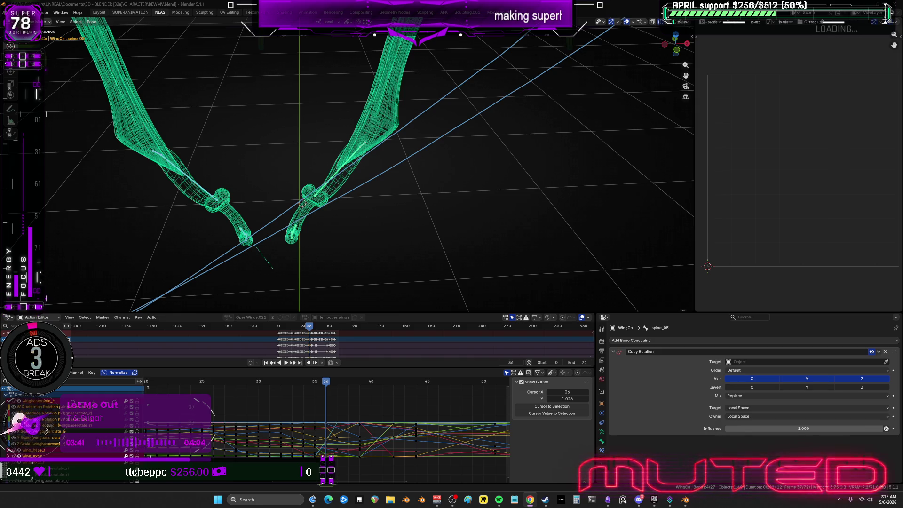
Step: At frame 37, select one wing's bones and key their rotation unchanged
middle_click_drag(382, 190, 420, 200)
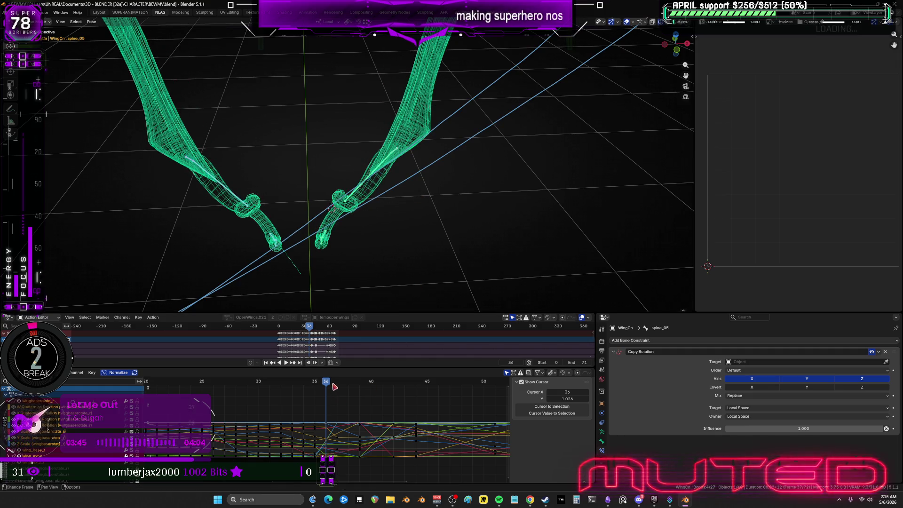
left_click_drag(334, 387, 336, 385)
left_click_drag(443, 113, 305, 285)
left_click_drag(305, 285, 443, 200)
key("r")
right_click(442, 198)
key("k")
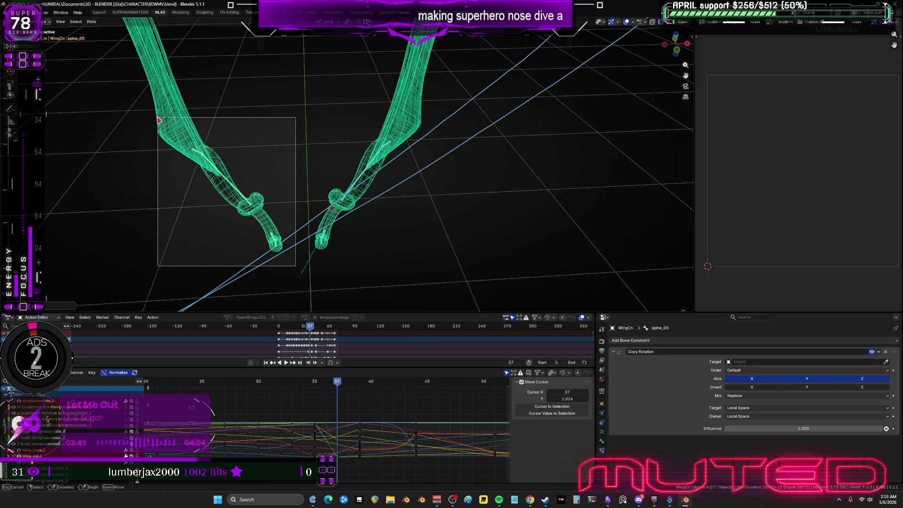
left_click(259, 151)
Step: Mirror the wing pose onto the left wing and key the rotation
key("k")
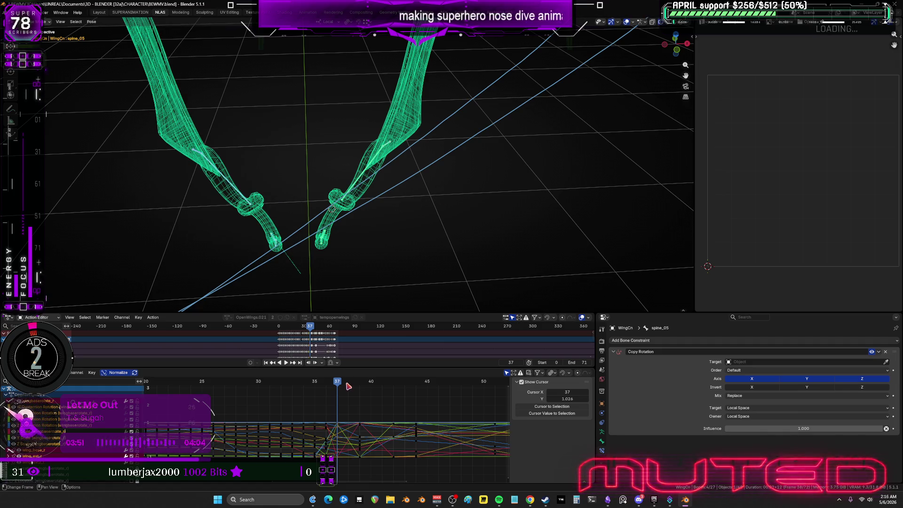
left_click(350, 387)
left_click_drag(418, 96, 314, 275)
key("ctrl+shift+v")
key("k")
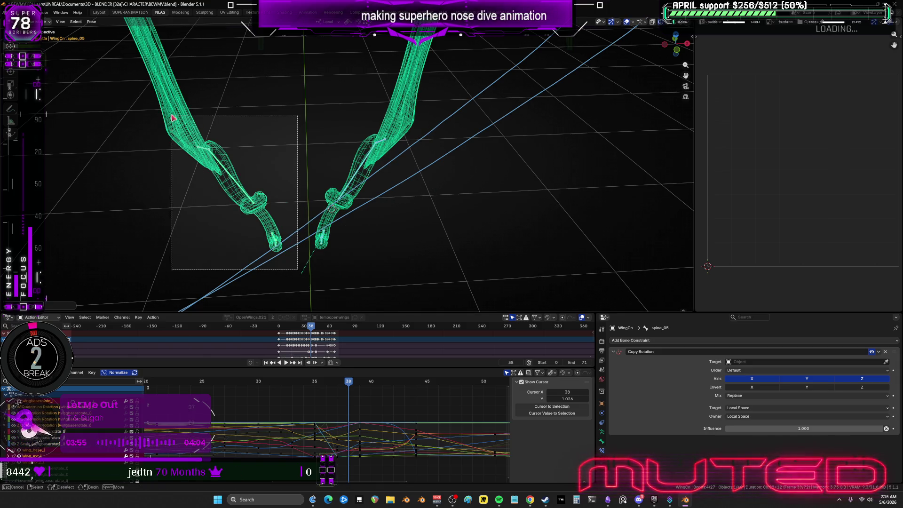
left_click(281, 143)
key("k")
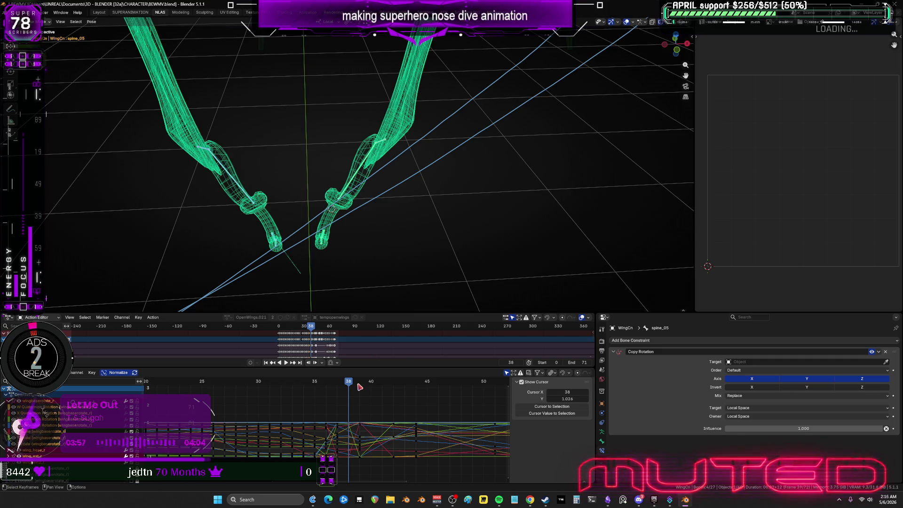
Step: Select the right wing's bones at frame 39 and trial a rotation, cancelling it
mouse_move(464, 87)
left_mouse_down()
mouse_move(315, 275)
mouse_move(183, 116)
left_mouse_up()
key("Right")
key("r")
right_click(424, 208)
right_click(262, 145)
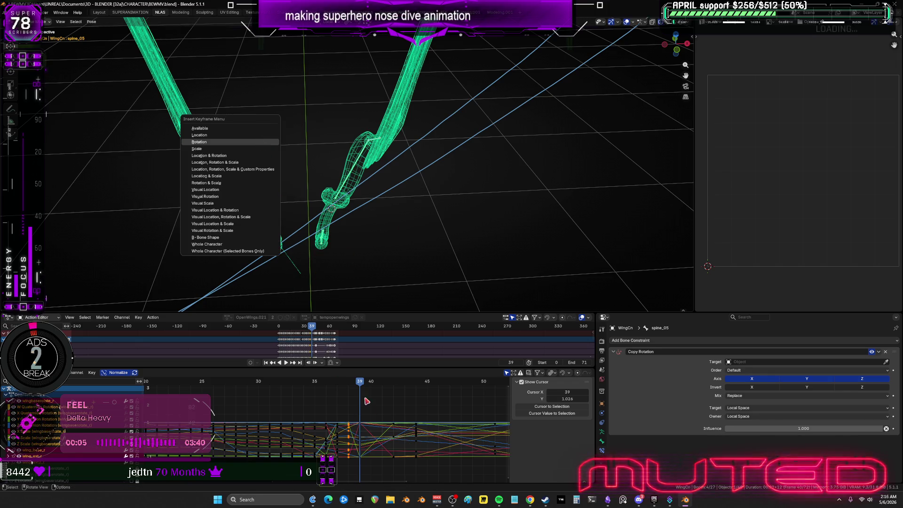
Step: At frame 40, key rotation for the selected wing bones
key("space")
key("space")
mouse_move(408, 94)
left_mouse_down()
mouse_move(305, 279)
mouse_move(168, 104)
mouse_move(260, 137)
left_mouse_up()
key("k")
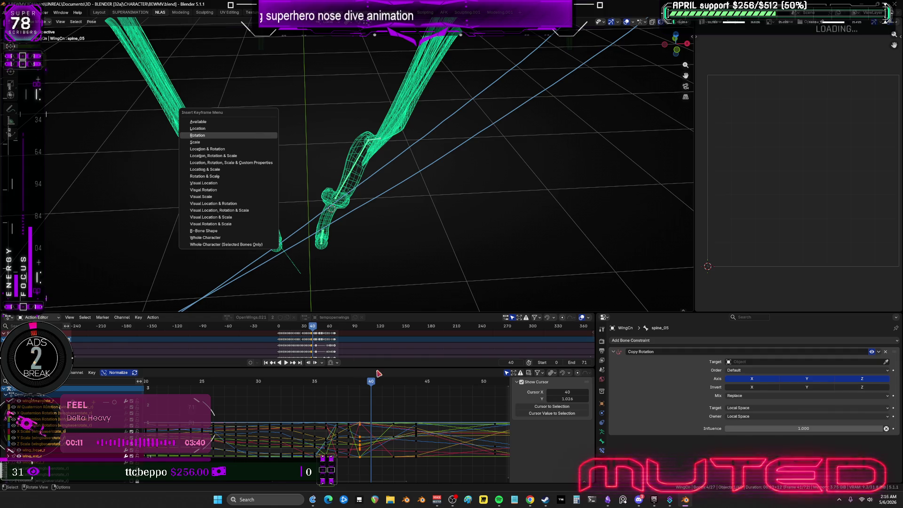
key("Return")
Step: At frame 41, rotate the right wing's bones and key their rotation
key("space")
mouse_move(432, 106)
left_mouse_down()
mouse_move(313, 273)
mouse_move(179, 100)
left_mouse_up()
key("space")
key("r")
left_click(306, 267)
key("k")
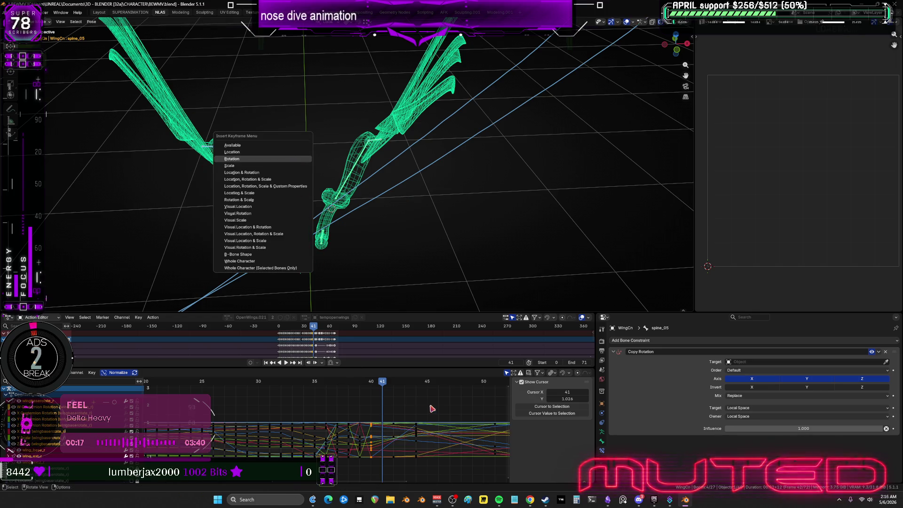
key("Return")
scroll(432, 409, "down", 5, "ctrl")
Step: At frame 42, rotate the right wing's bones and select the left wing's bones
left_click(284, 382)
left_click_drag(437, 269, 316, 114)
key("r")
left_click(313, 273)
mouse_move(304, 279)
left_mouse_down()
mouse_move(246, 162)
mouse_move(166, 104)
left_mouse_up()
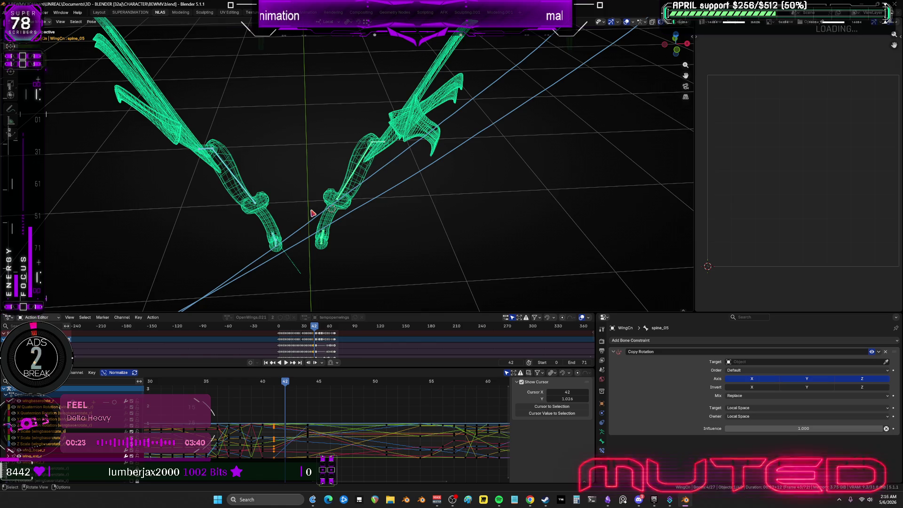
Step: Key the wing rotation at frame 42, then rotate the wing bones at frame 43 and key it
key("k")
key("Return")
left_click(297, 382)
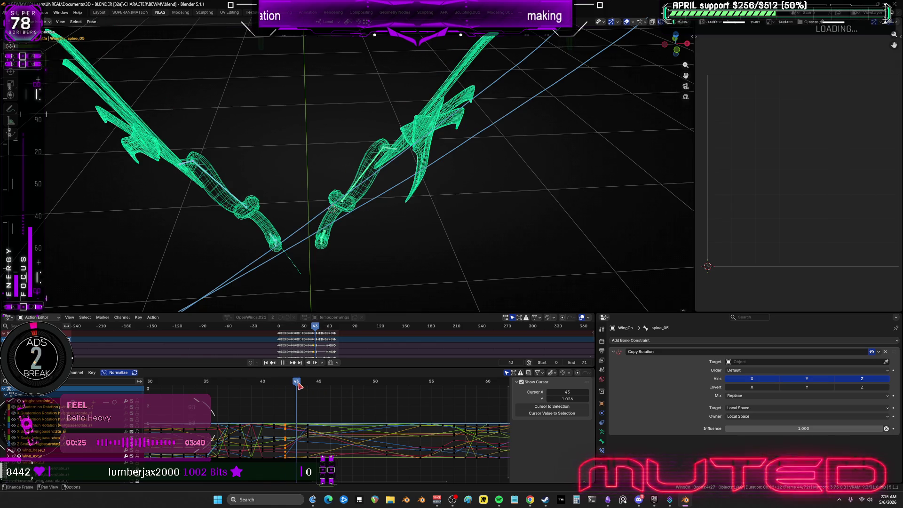
left_click_drag(470, 93, 306, 293)
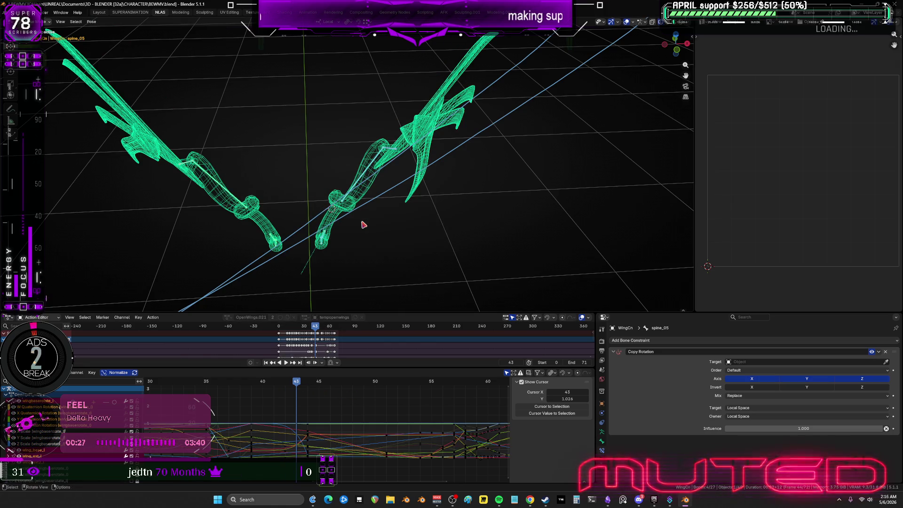
key("r")
left_click(311, 270)
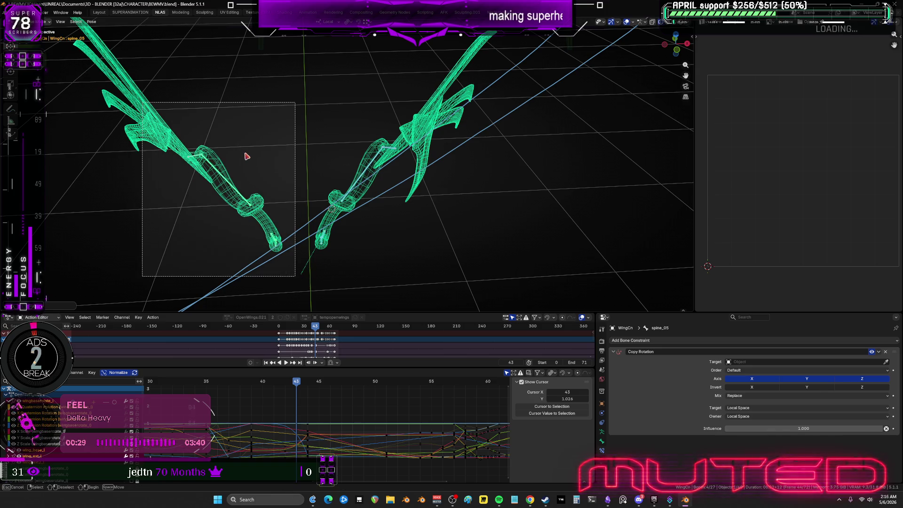
key("k")
key("Return")
Step: Select the wing bones at frames 44 and 45 and key their rotation at frame 45
left_click(308, 381)
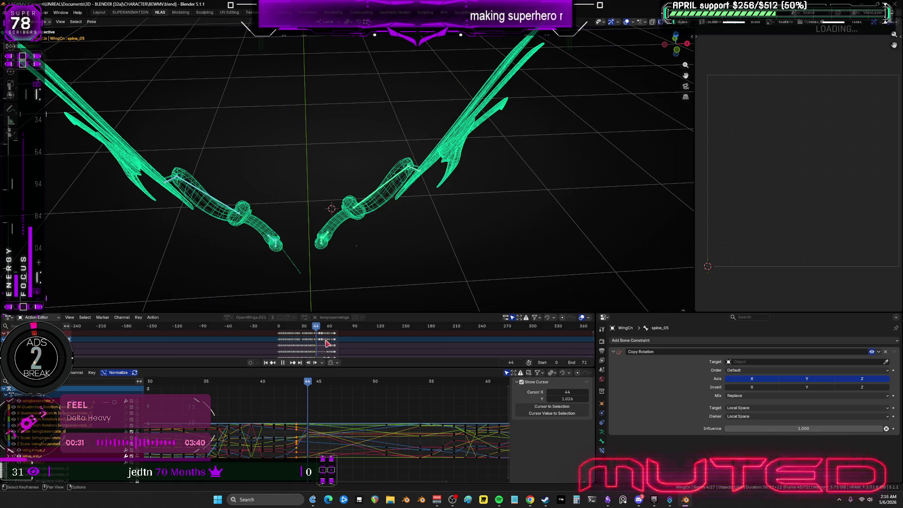
mouse_move(464, 117)
left_mouse_down()
mouse_move(411, 248)
mouse_move(464, 228)
left_mouse_up()
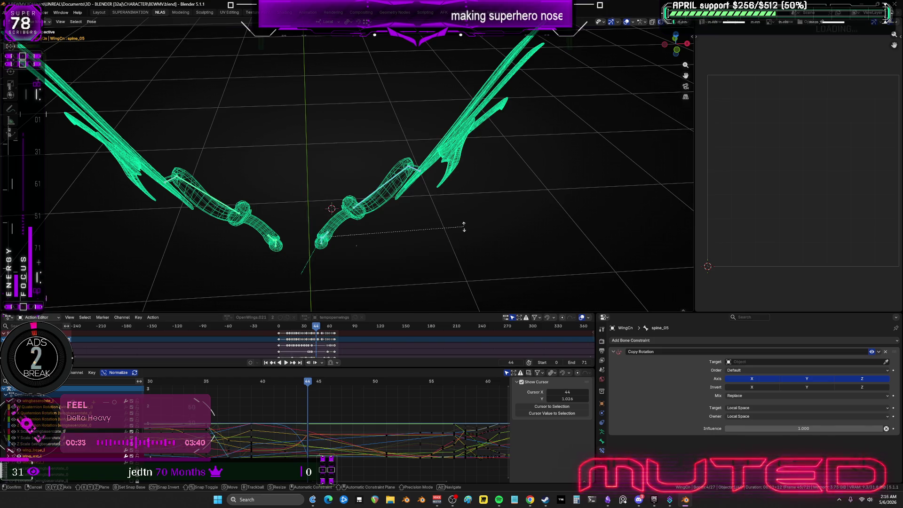
left_click(319, 381)
mouse_move(467, 113)
left_mouse_down()
mouse_move(387, 192)
mouse_move(412, 258)
mouse_move(459, 231)
left_mouse_up()
key("r")
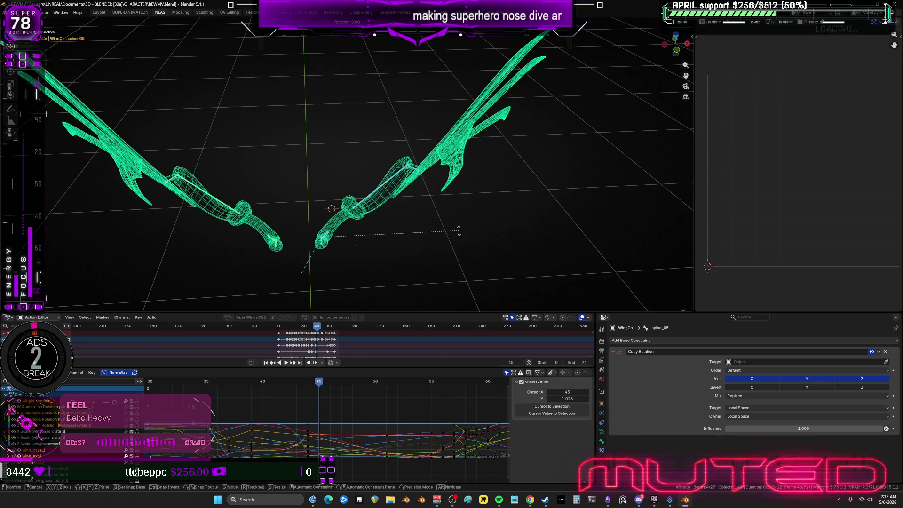
right_click(416, 235)
key("i")
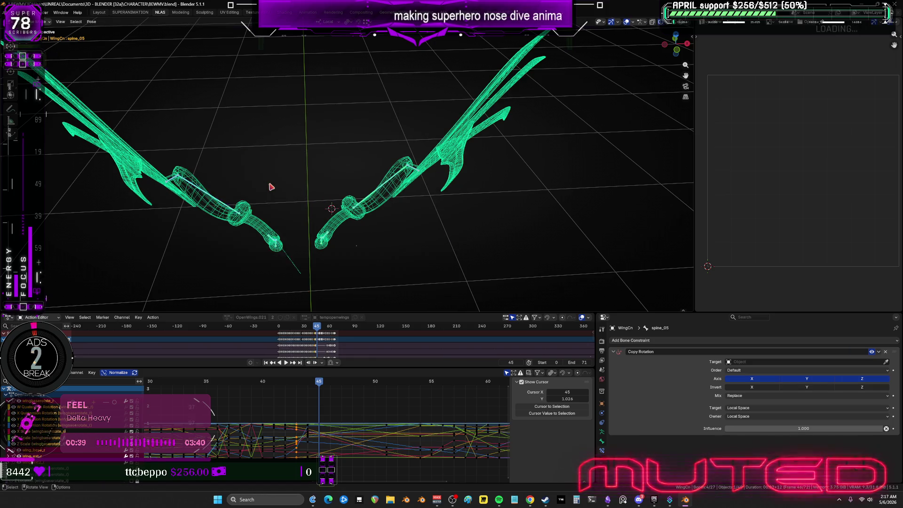
left_click(334, 390)
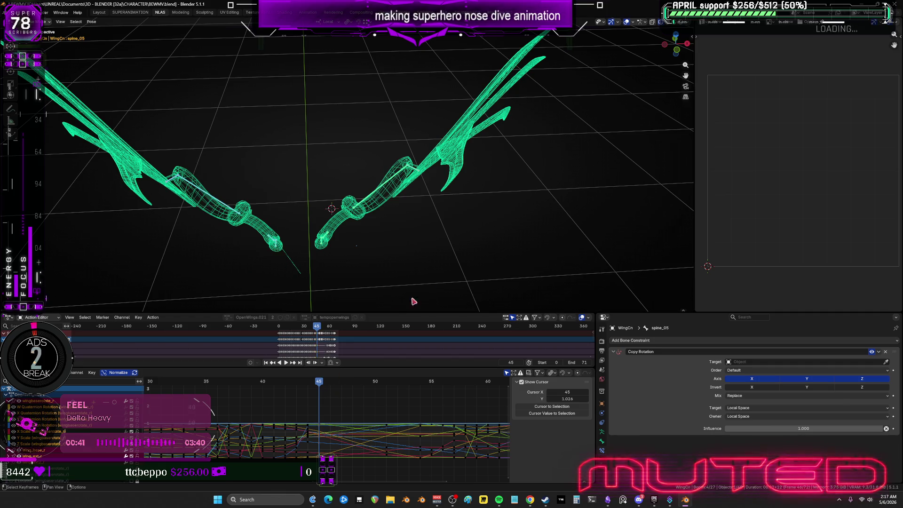
Step: At frame 46, rotate the right wing's bones further outward
left_click_drag(335, 382, 331, 383)
mouse_move(469, 111)
left_mouse_down()
mouse_move(301, 286)
mouse_move(198, 155)
mouse_move(253, 168)
left_mouse_up()
key("r")
left_click(419, 244)
right_click(254, 168)
Step: At frame 47, select both wings' bones and key their rotation
left_click(344, 386)
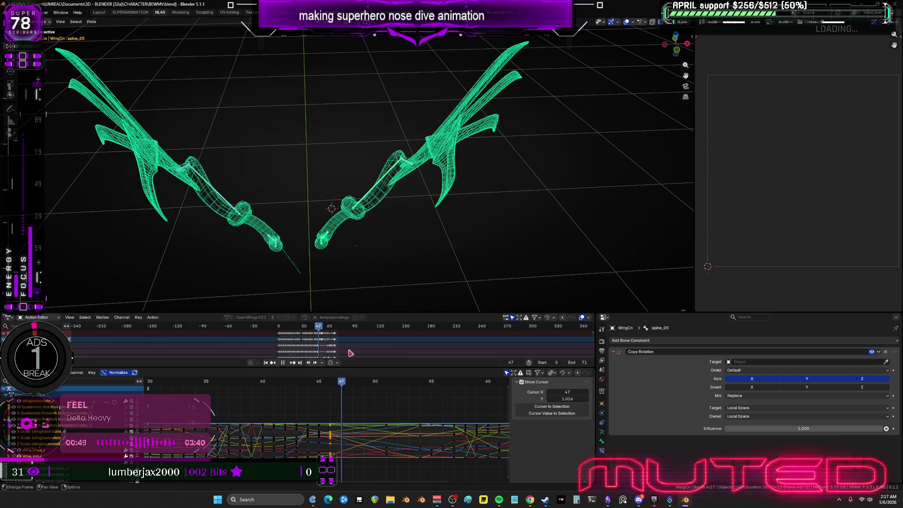
left_click_drag(468, 284, 298, 123)
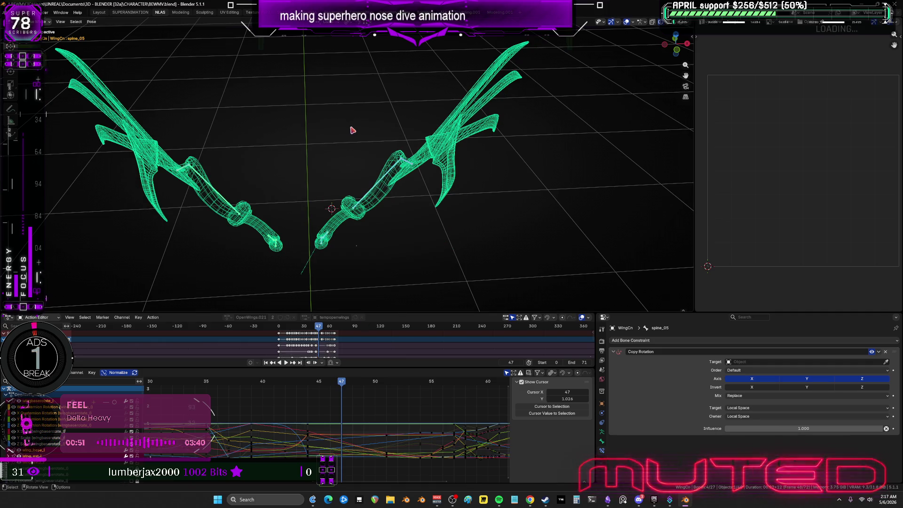
left_click_drag(298, 270, 157, 122)
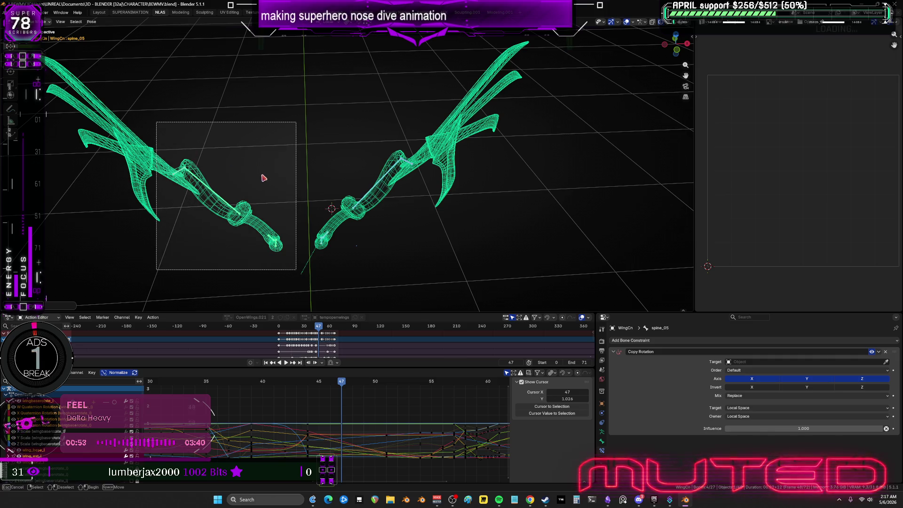
left_click_drag(264, 177, 265, 179)
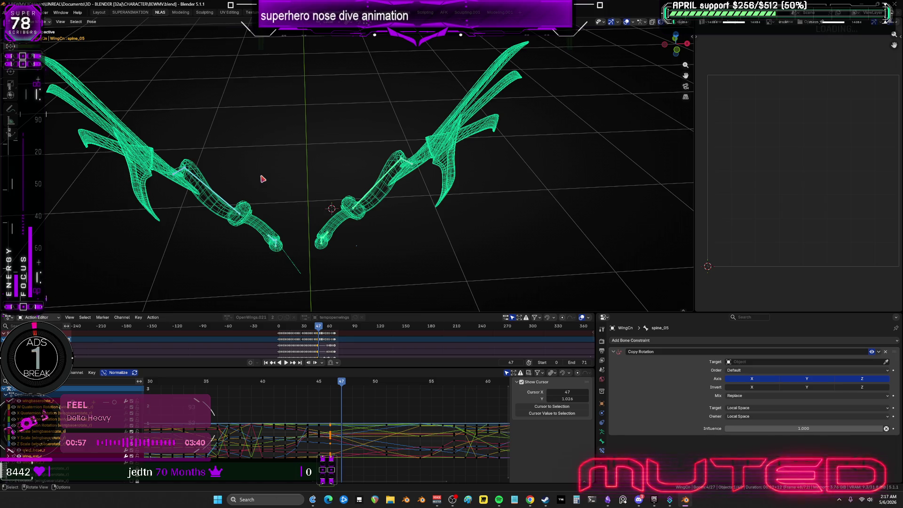
key("k")
left_click(261, 177)
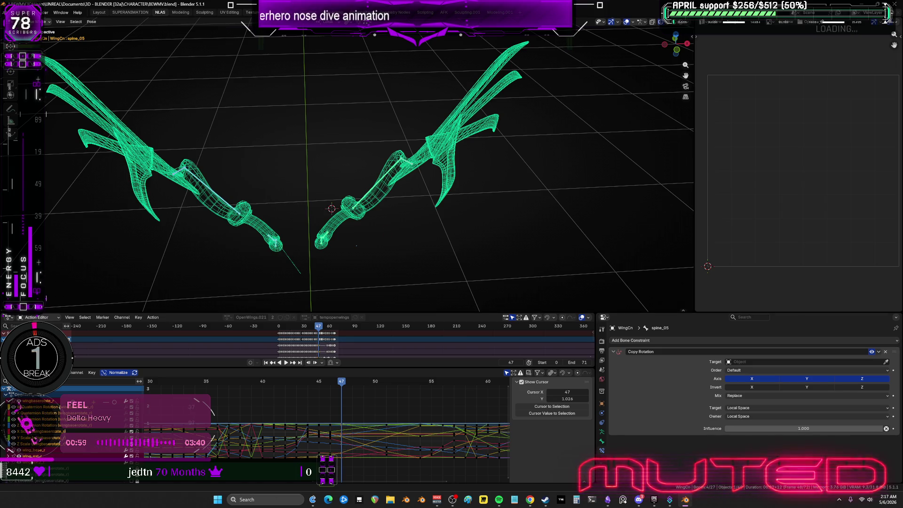
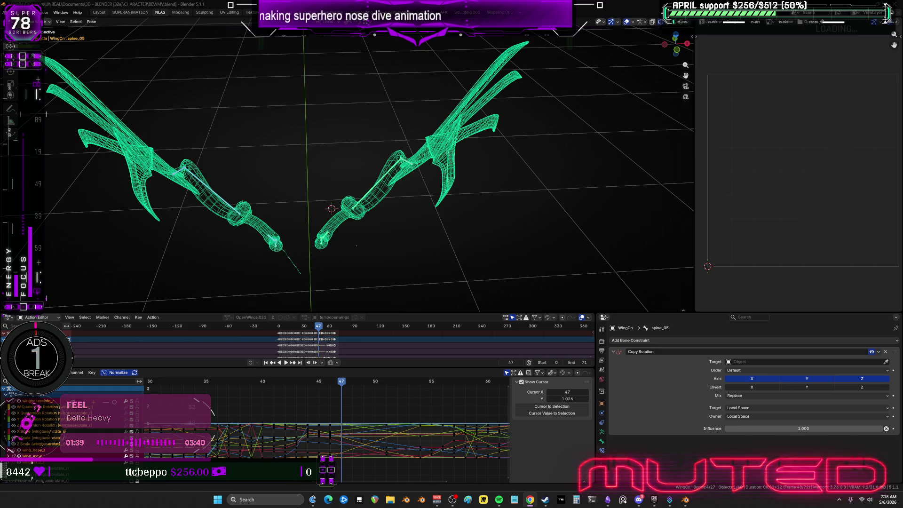
Step: At frame 48, rotate the wing bones and select the left wing
left_click(353, 381)
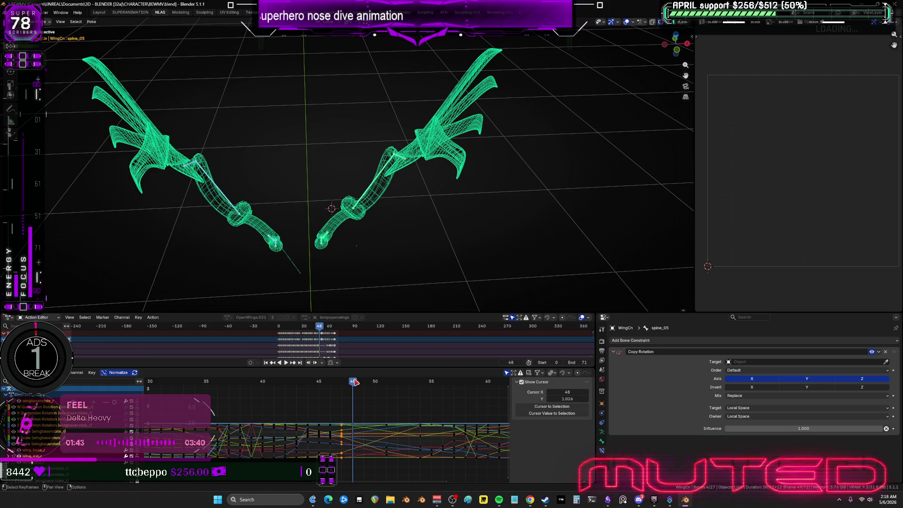
mouse_move(486, 92)
left_mouse_down()
mouse_move(338, 216)
mouse_move(428, 241)
mouse_move(444, 234)
left_mouse_up()
key("r")
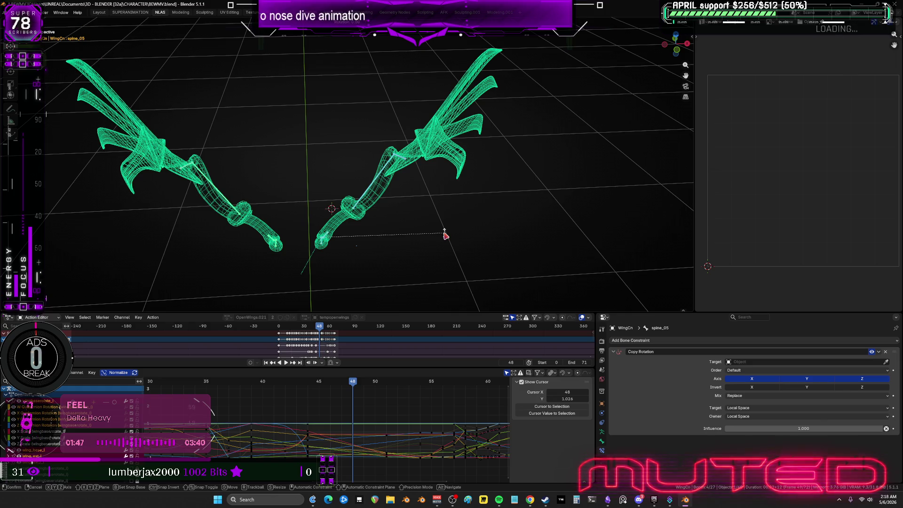
left_click(280, 255)
left_click_drag(297, 276, 140, 131)
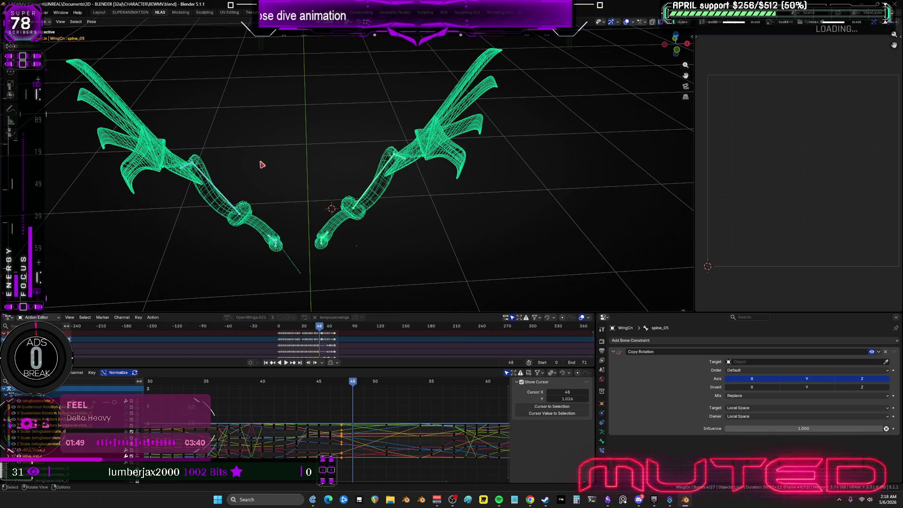
right_click(262, 165)
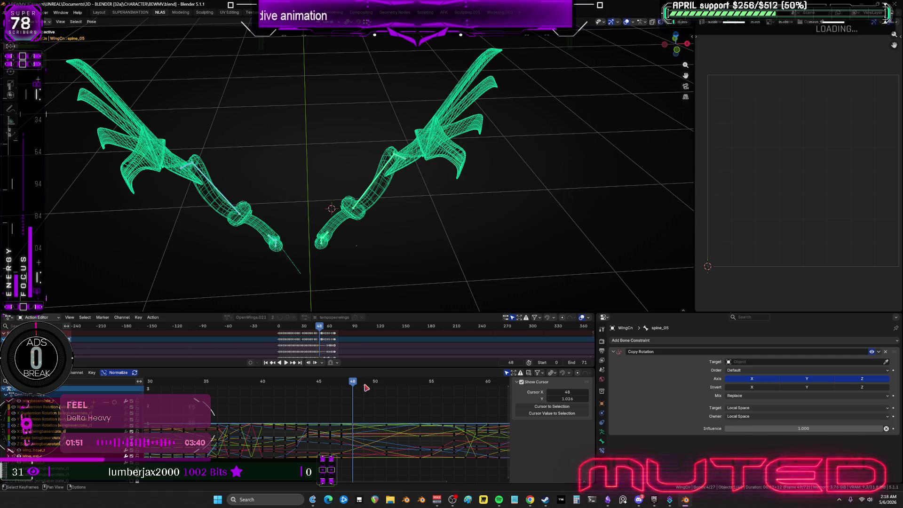
Step: At frame 49, rotate the right wing bones and key their rotation
key("Right")
mouse_move(479, 90)
left_mouse_down()
mouse_move(306, 282)
mouse_move(173, 144)
left_mouse_up()
key("r")
left_click(302, 266)
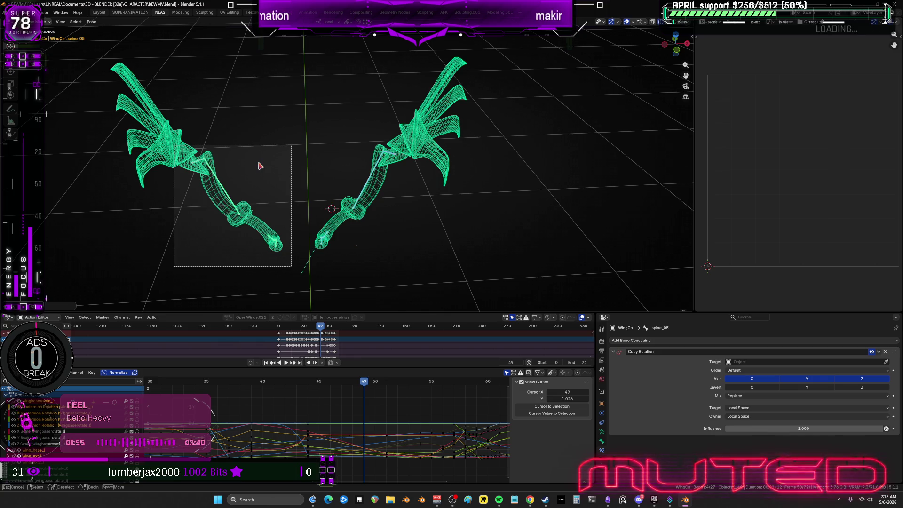
key("i")
key("Return")
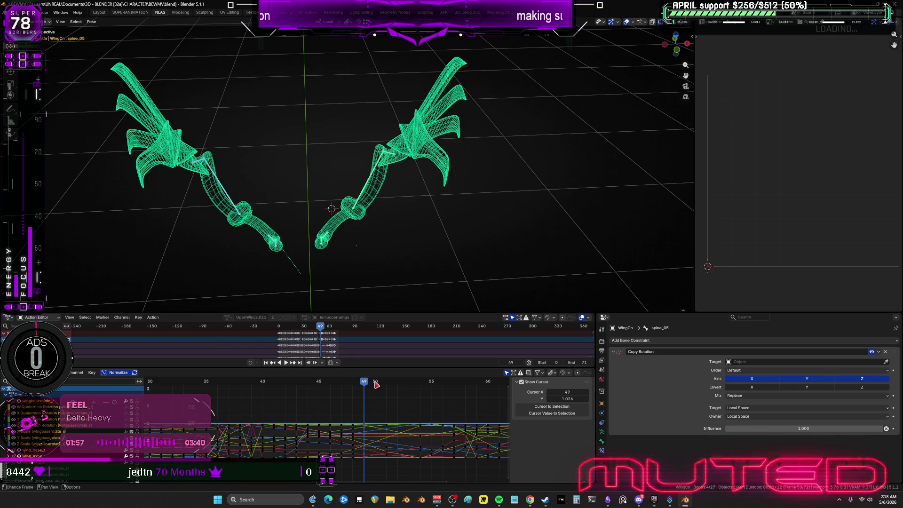
Step: At frame 50, rotate the right wing and key both wings' rotation
key("Right")
mouse_move(439, 279)
left_mouse_down()
mouse_move(395, 201)
mouse_move(301, 111)
left_mouse_up()
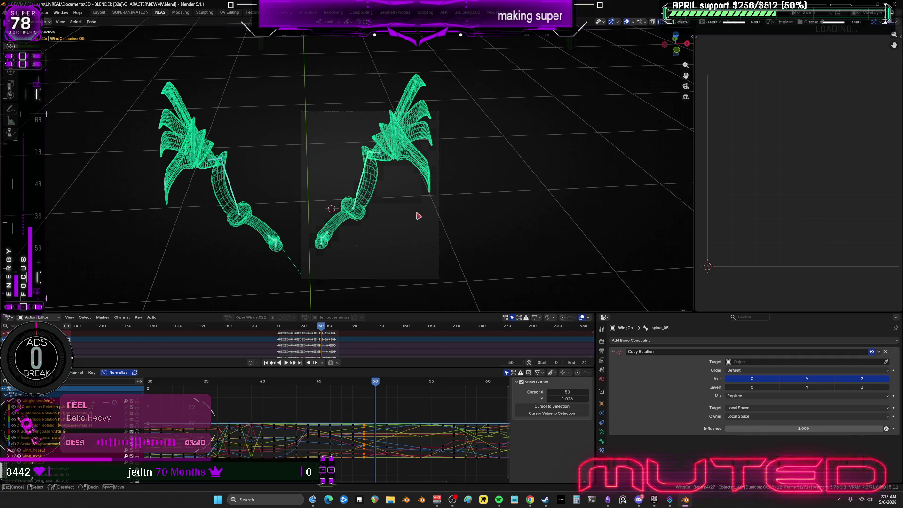
key("r")
left_click(416, 213)
left_click_drag(302, 266, 185, 119)
left_click_drag(282, 169, 282, 169)
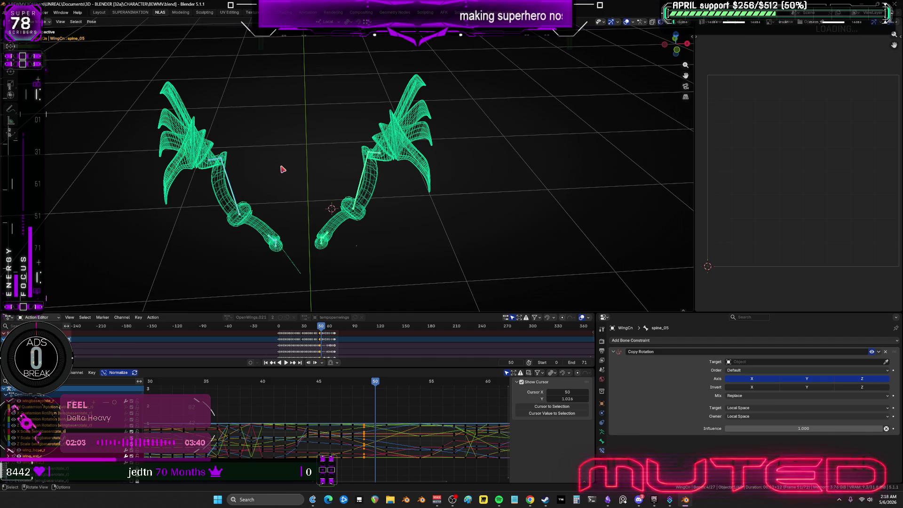
key("k")
key("Return")
Step: Select the wing bones at frame 51, then key both wings' rotation at frame 52
left_click(386, 381)
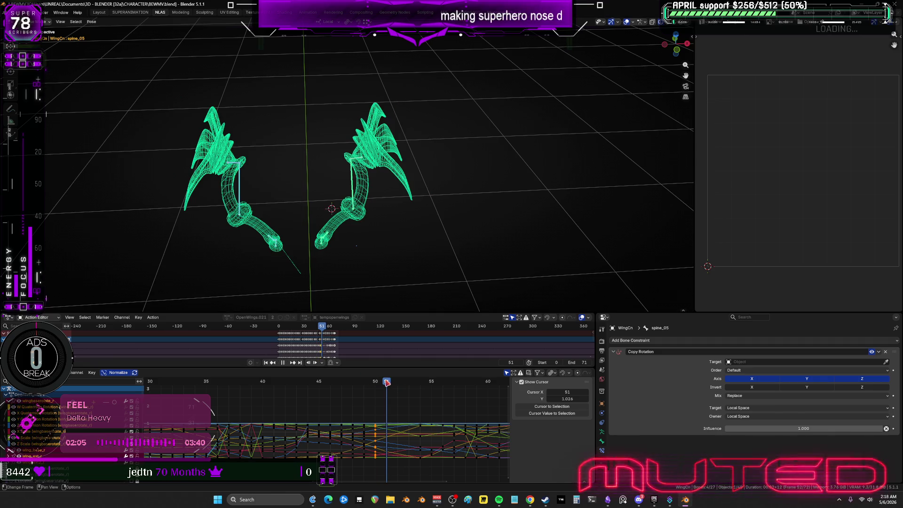
left_click_drag(413, 283, 301, 135)
key("ctrl+shift+m")
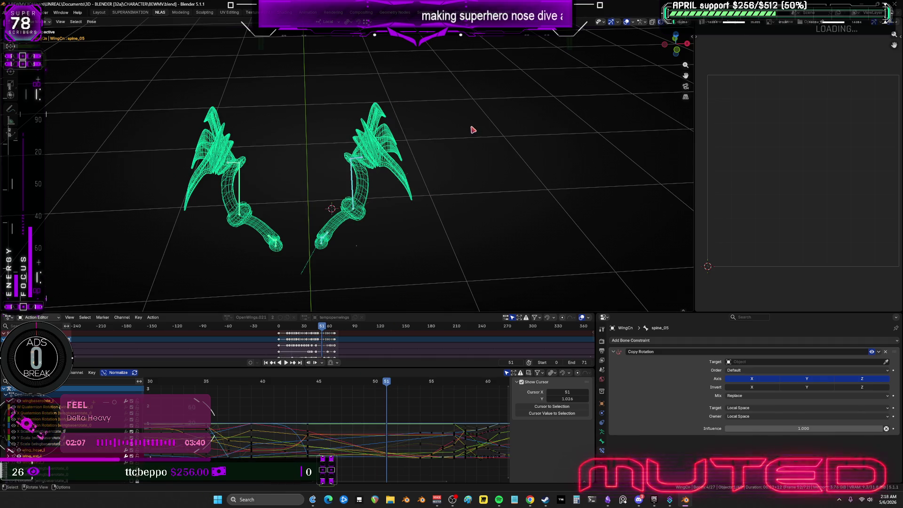
key("ctrl+shift+m")
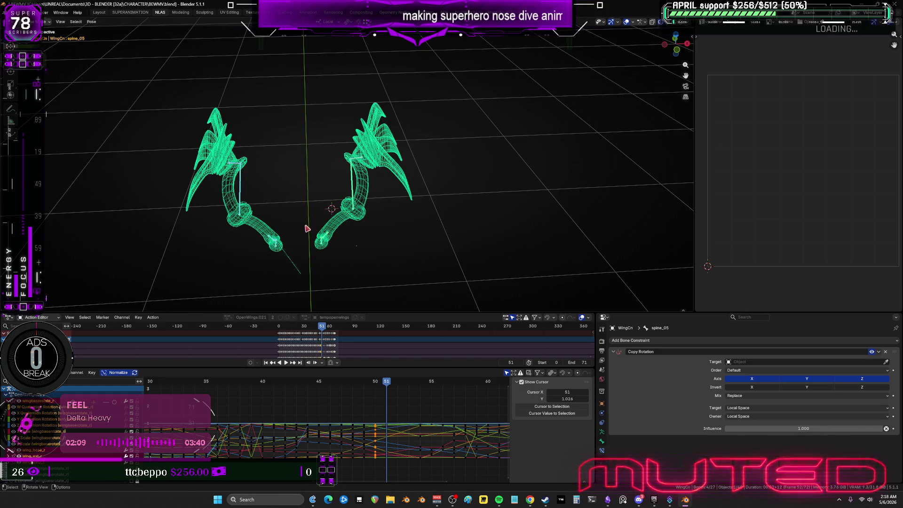
key("Right")
mouse_move(305, 273)
left_mouse_down()
mouse_move(402, 146)
mouse_move(422, 149)
left_mouse_up()
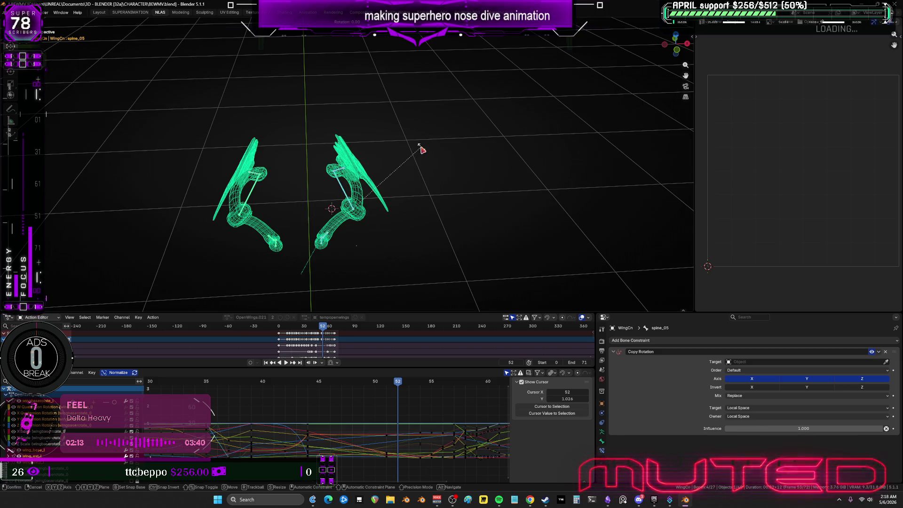
left_click_drag(297, 265, 213, 146)
key("i")
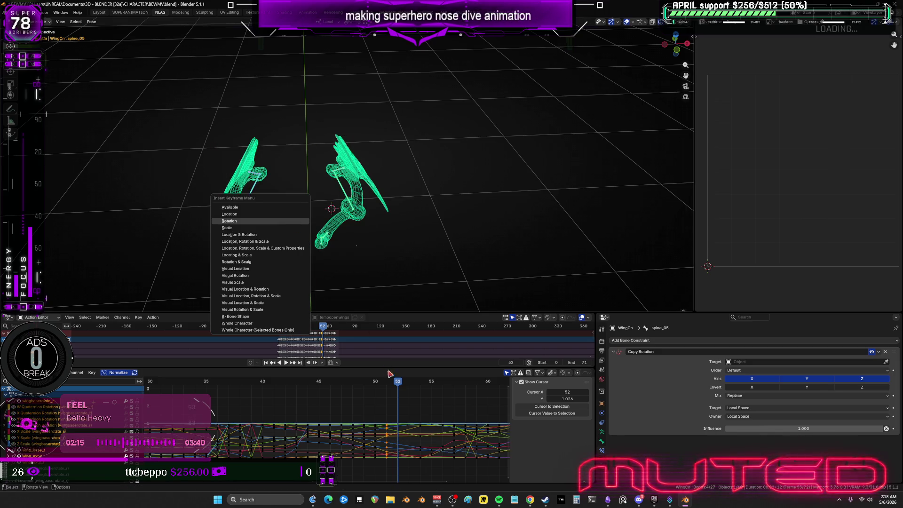
left_click(296, 220)
Step: At frame 53, rotate the right wing and key both wings' rotation
key("Right")
mouse_move(414, 284)
left_mouse_down()
mouse_move(313, 162)
mouse_move(413, 163)
left_mouse_up()
key("r")
left_click(290, 260)
left_click_drag(305, 275, 215, 147)
key("i")
key("Return")
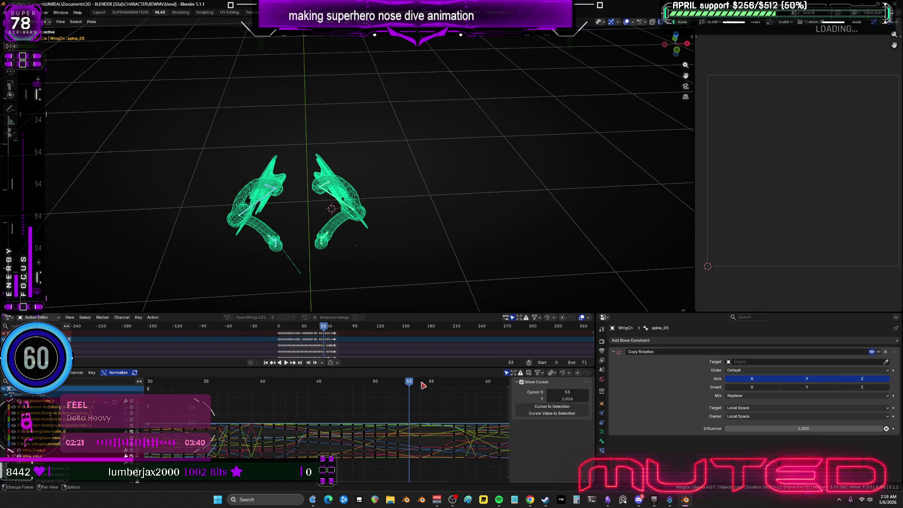
Step: Rotate the wing bones further at frames 54 and 55
key("Right")
mouse_move(408, 273)
left_mouse_down()
mouse_move(328, 196)
mouse_move(375, 158)
mouse_move(433, 151)
left_mouse_up()
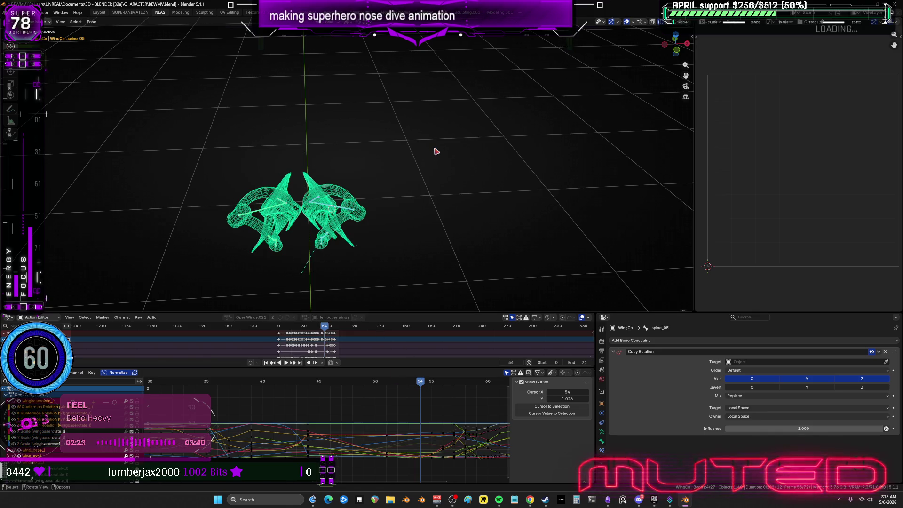
key("r")
left_click(433, 148)
key("Right")
key("r")
left_click(428, 182)
left_click_drag(294, 262, 206, 143)
right_click(349, 193)
key("Escape")
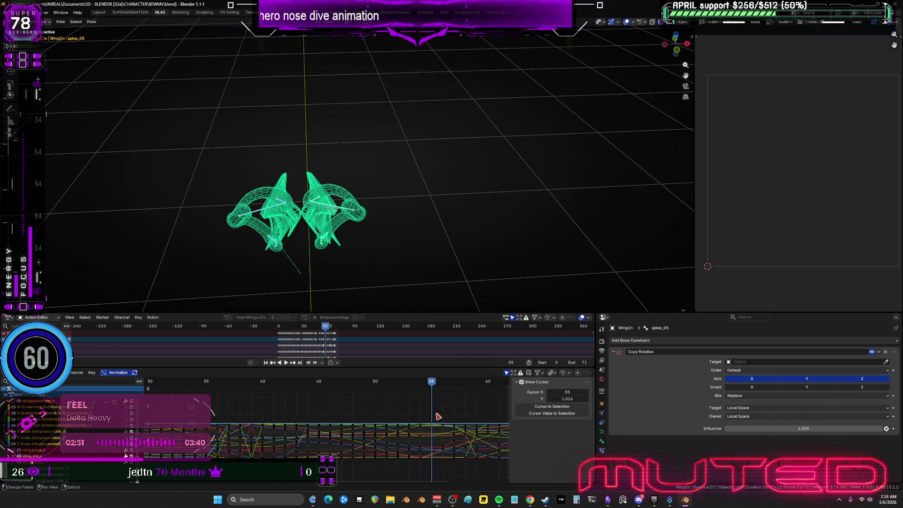
Step: At frame 56, select both wings' bones and key their rotation
left_click(444, 389)
left_click_drag(411, 275, 305, 166)
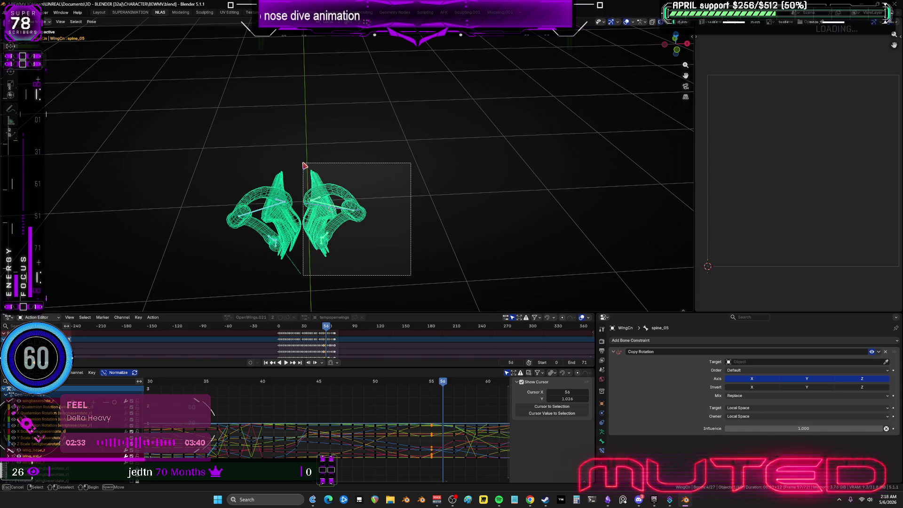
key("r")
right_click(192, 156)
left_click_drag(192, 157, 287, 259)
key("i")
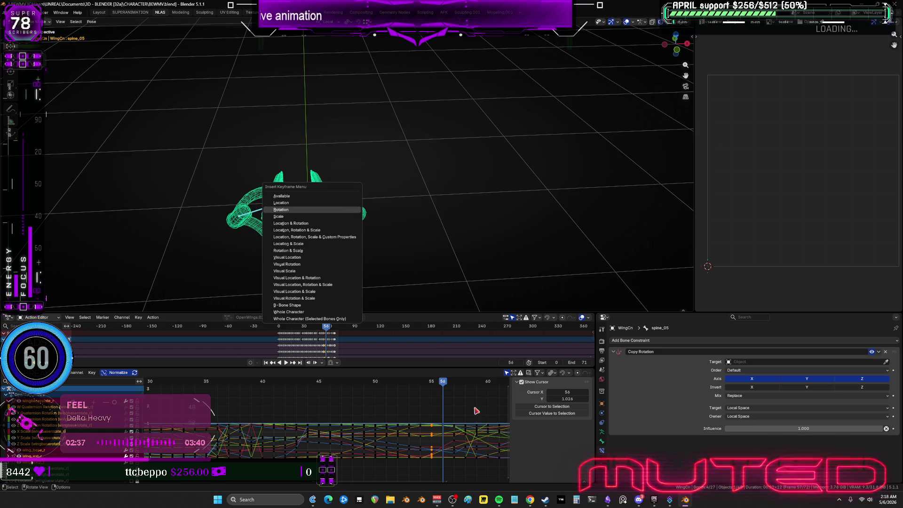
key("Return")
scroll(480, 406, "down", 5, "ctrl")
Step: At frame 57, reselect the wing bones and briefly preview the animation playback
key("Right")
left_click_drag(387, 265, 315, 188)
key("r")
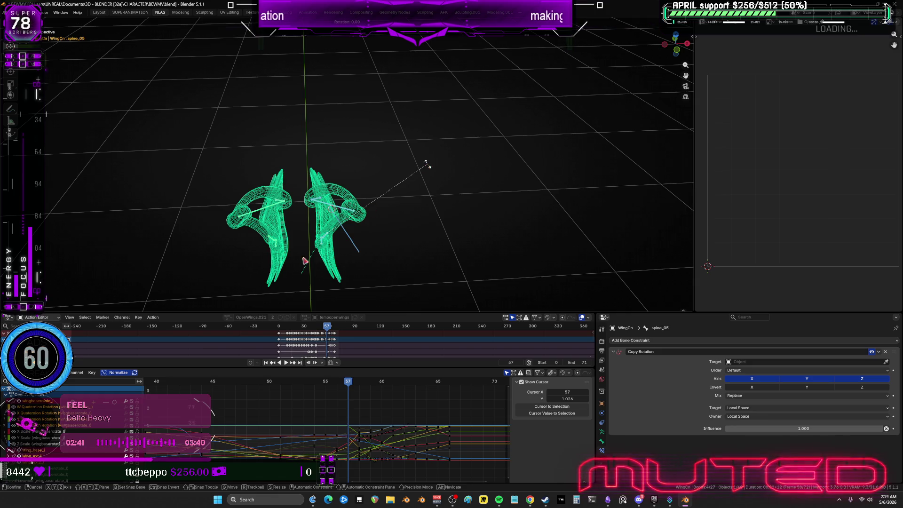
right_click(427, 164)
left_click_drag(204, 147, 291, 268)
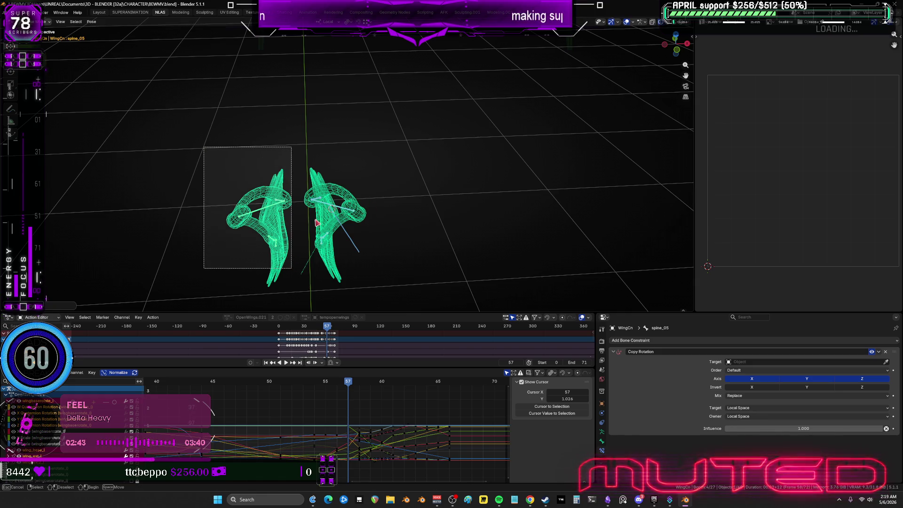
left_click_drag(311, 231, 312, 230)
right_click(318, 202)
key("Escape")
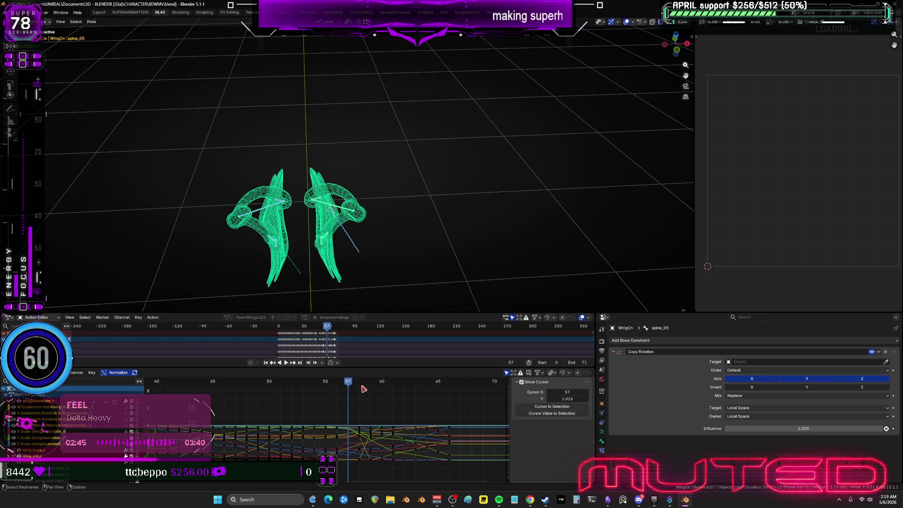
key("space")
Step: Key the wings' rotation at frame 58, then pose the right wing at frame 59
left_click_drag(397, 283, 298, 163)
right_click(380, 206)
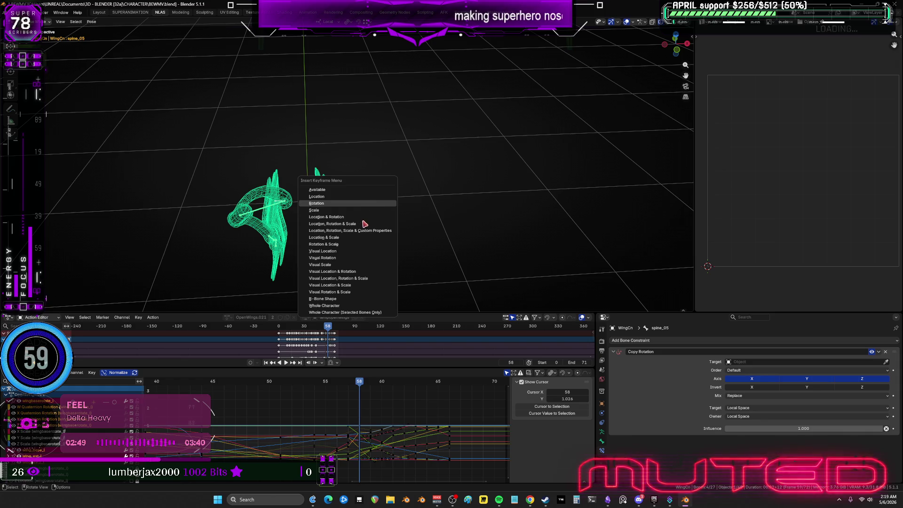
key("Escape")
left_click_drag(297, 263, 288, 193)
key("k")
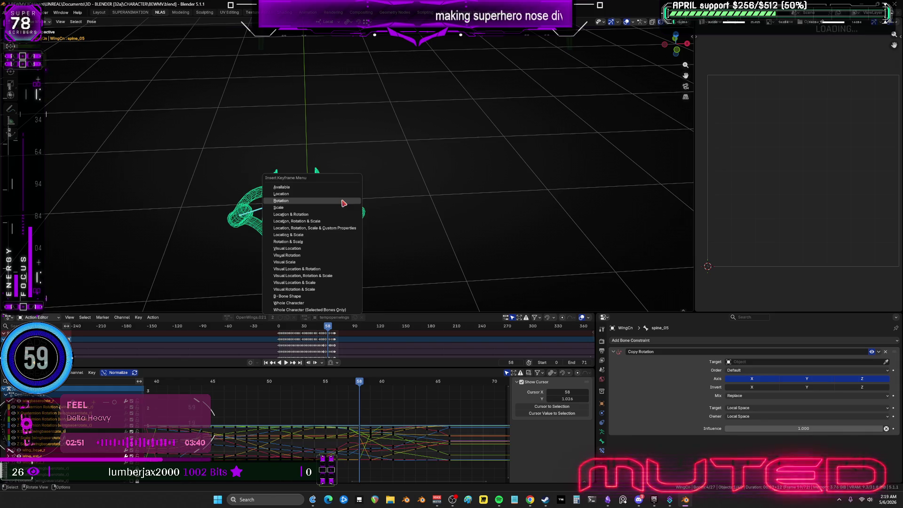
key("space")
key("space")
left_click_drag(392, 274, 309, 145)
key("r")
right_click(288, 252)
Step: Key the wing bones' rotation at frame 59
left_click_drag(294, 266, 222, 161)
middle_click_drag(336, 129, 339, 184)
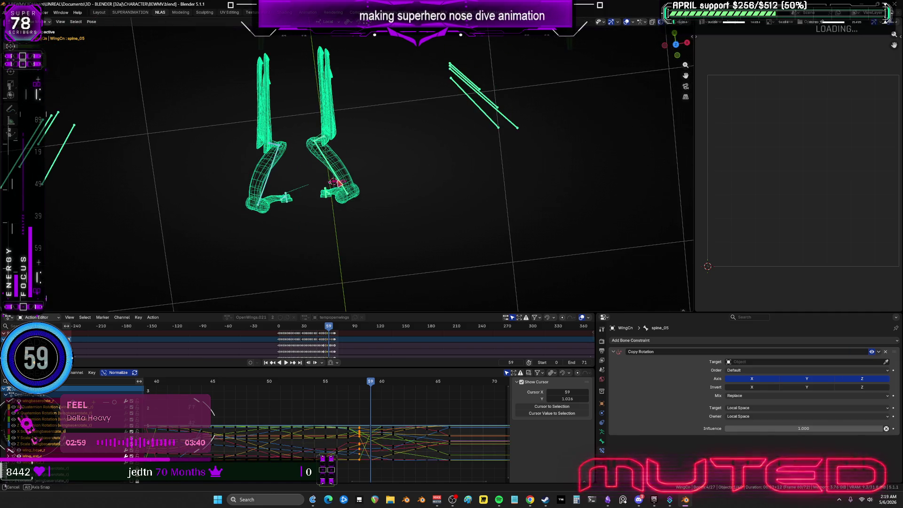
key("k")
key("Return")
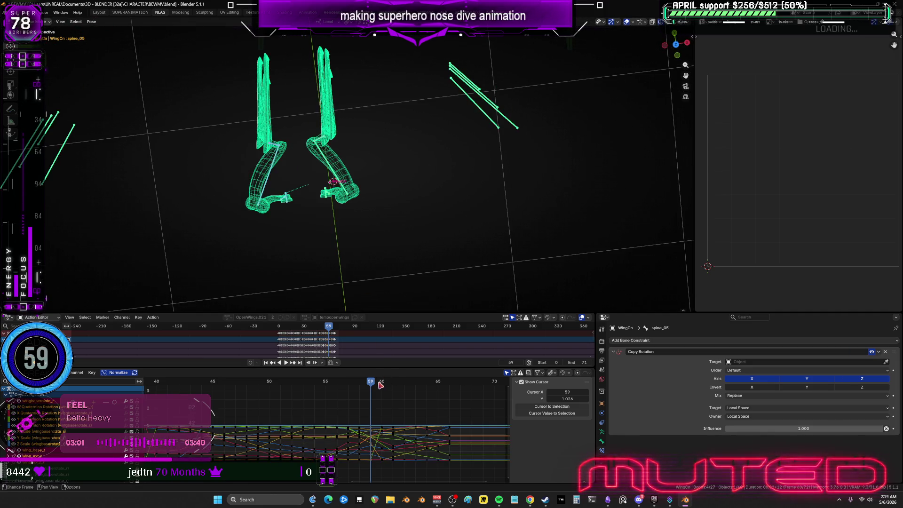
Step: At frame 60, rotate the wing tips outward and key the wings' rotation
key("space")
key("space")
left_click_drag(390, 235, 305, 129)
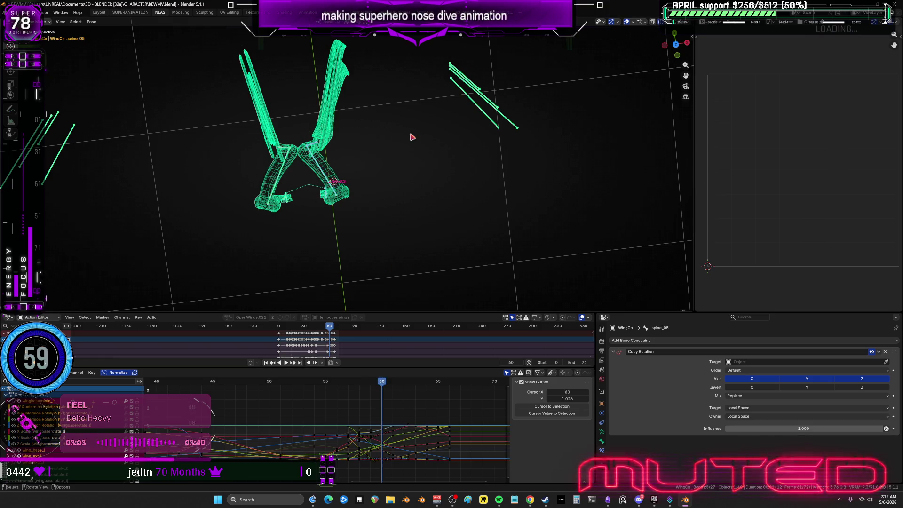
key("r")
left_click(228, 124)
mouse_move(228, 122)
left_mouse_down()
mouse_move(298, 218)
mouse_move(308, 202)
left_mouse_up()
key("k")
key("Return")
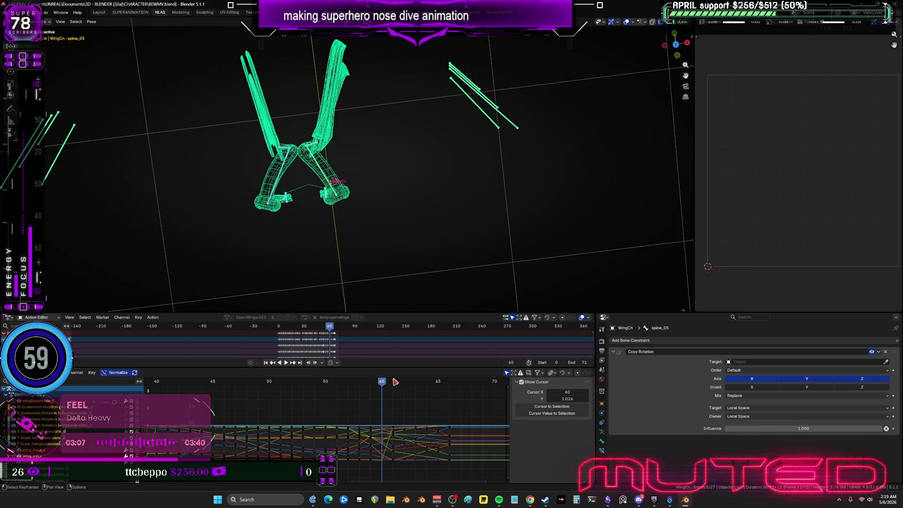
Step: At frame 61, rotate the wing tips and insert rotation keys
key("space")
left_click_drag(396, 239, 304, 138)
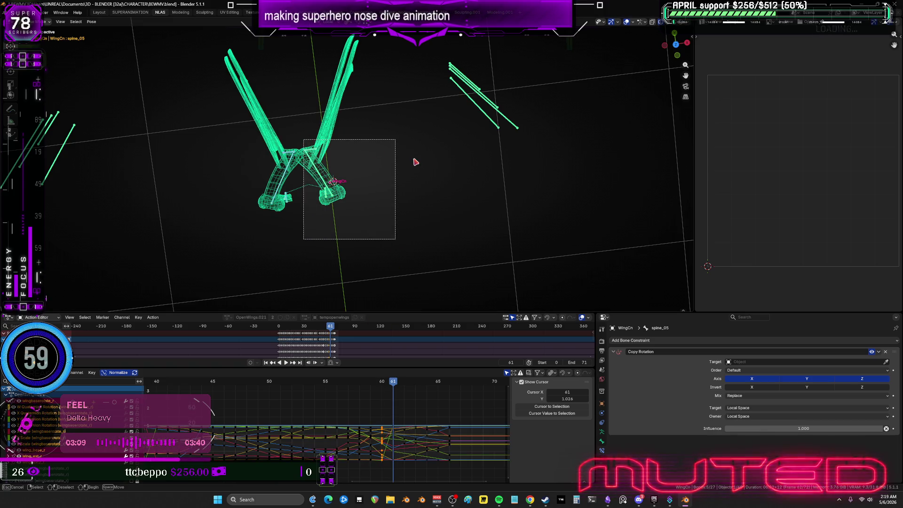
key("space")
key("r")
left_click(415, 162)
left_click_drag(228, 126, 300, 216)
key("i")
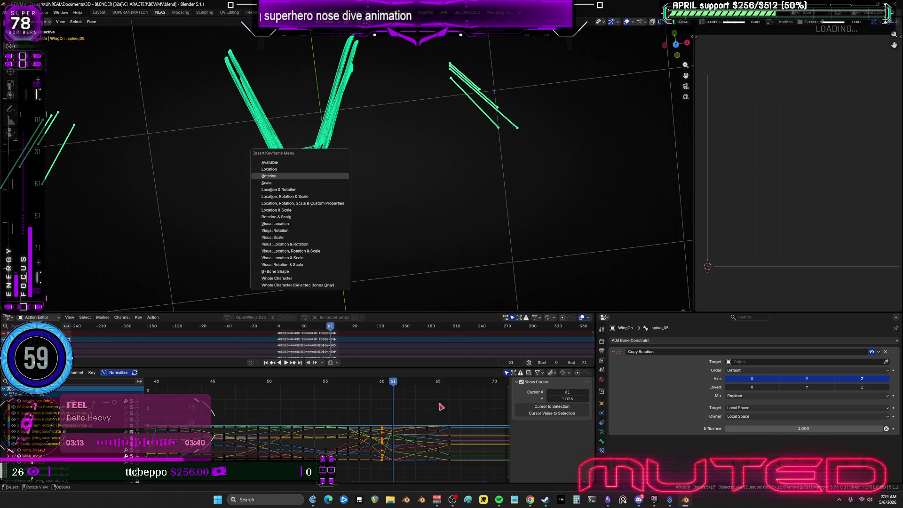
key("Return")
Step: At frame 62, rotate the lower wing bones outward and key them
middle_click_drag(433, 405, 343, 390)
key("Right")
left_click_drag(394, 237, 302, 140)
key("r")
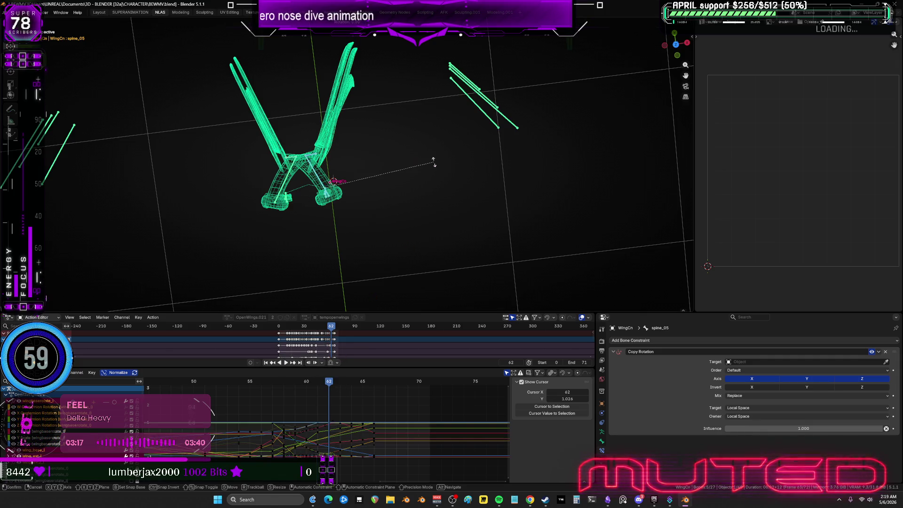
left_click(434, 161)
left_click_drag(241, 142, 300, 217)
key("k")
left_click(311, 200)
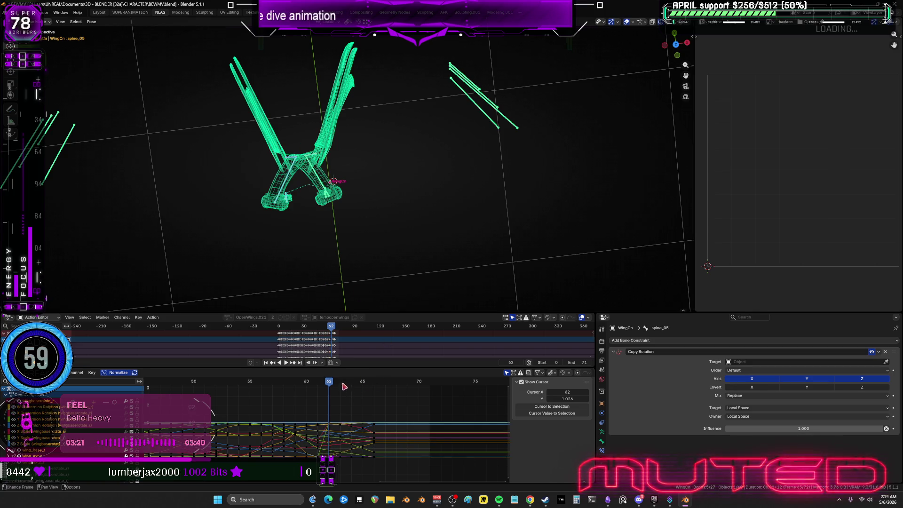
Step: Preview the wing motion, then insert rotation keys at frame 63
key("space")
key("space")
left_click_drag(383, 246, 303, 148)
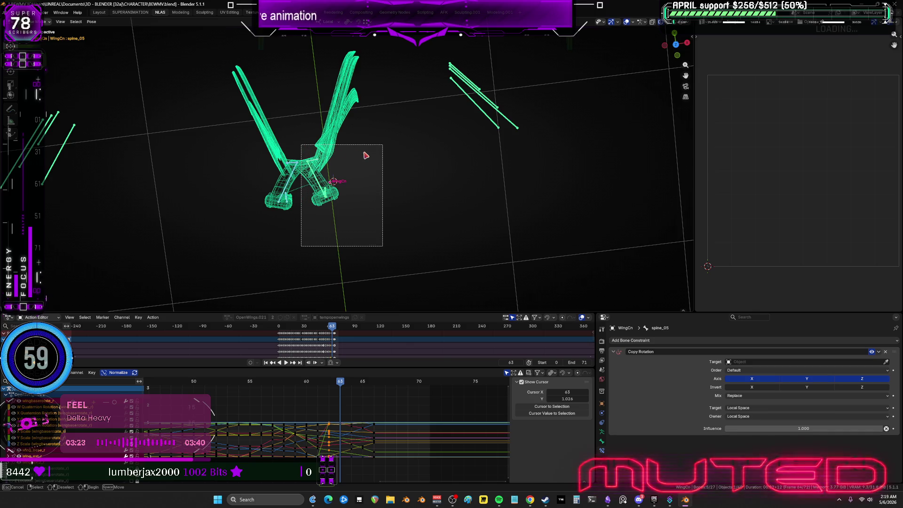
left_click_drag(236, 146, 299, 220)
key("k")
key("Return")
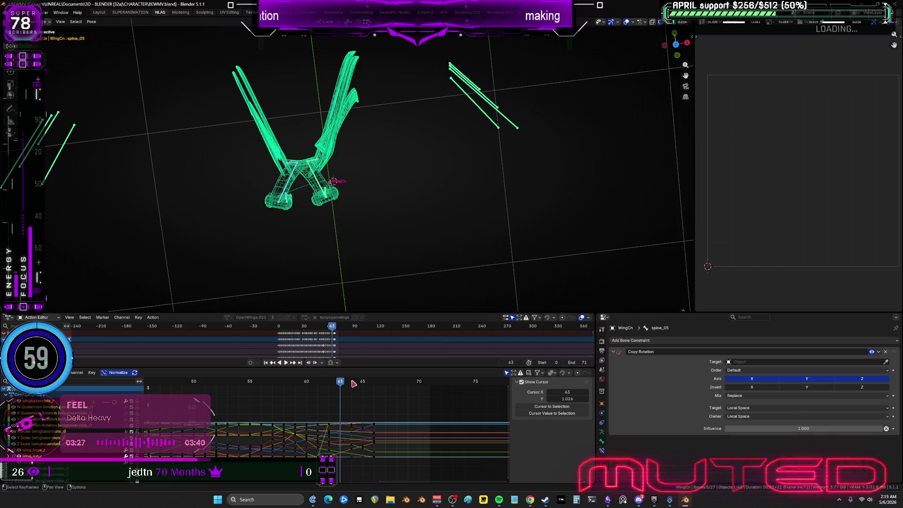
Step: Select both wings' bones and insert rotation keys at frame 64
left_click(355, 384)
left_click_drag(392, 245, 305, 147)
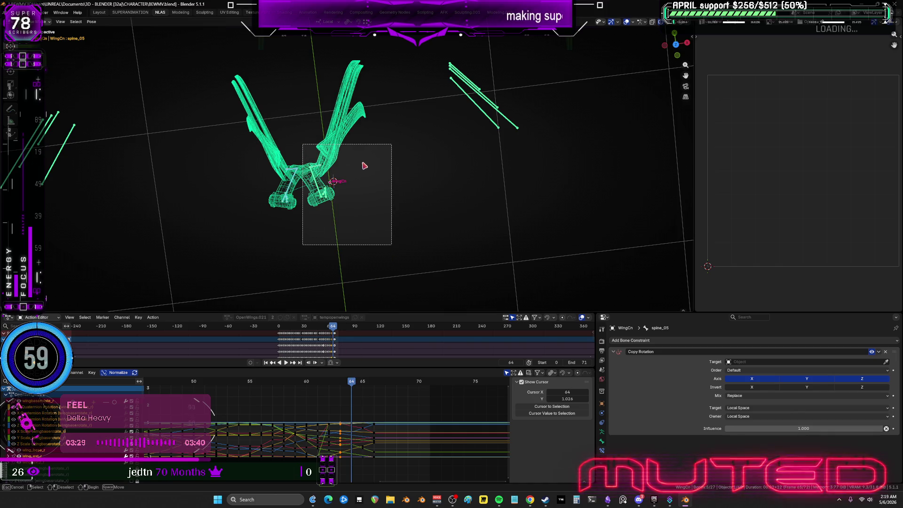
left_click_drag(364, 166, 363, 162)
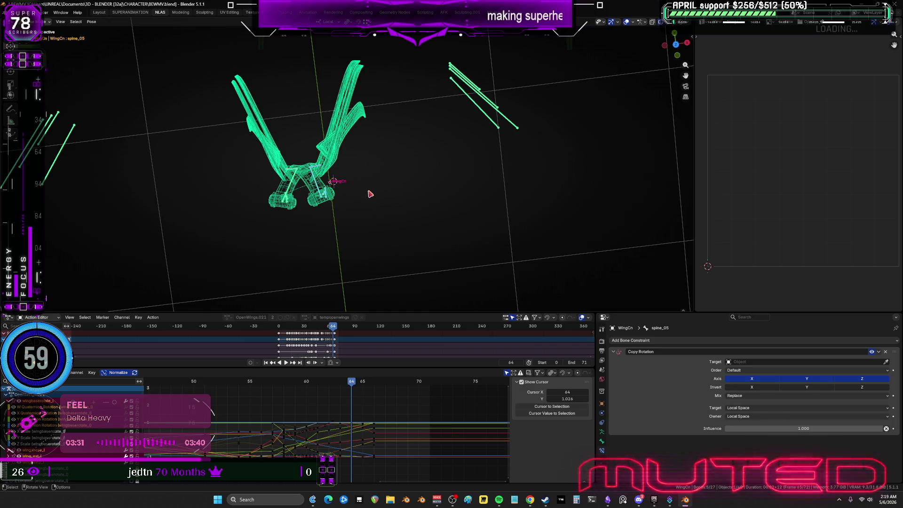
key("b")
mouse_move(250, 138)
left_mouse_down()
mouse_move(282, 207)
mouse_move(302, 223)
left_mouse_up()
key("k")
left_click(333, 252)
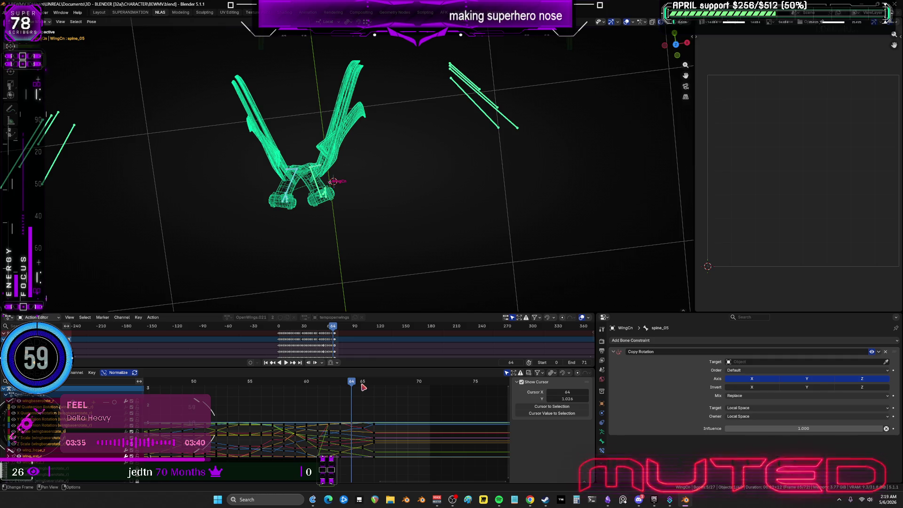
Step: Insert rotation keys on the wing-root bones at frame 65
left_click(363, 384)
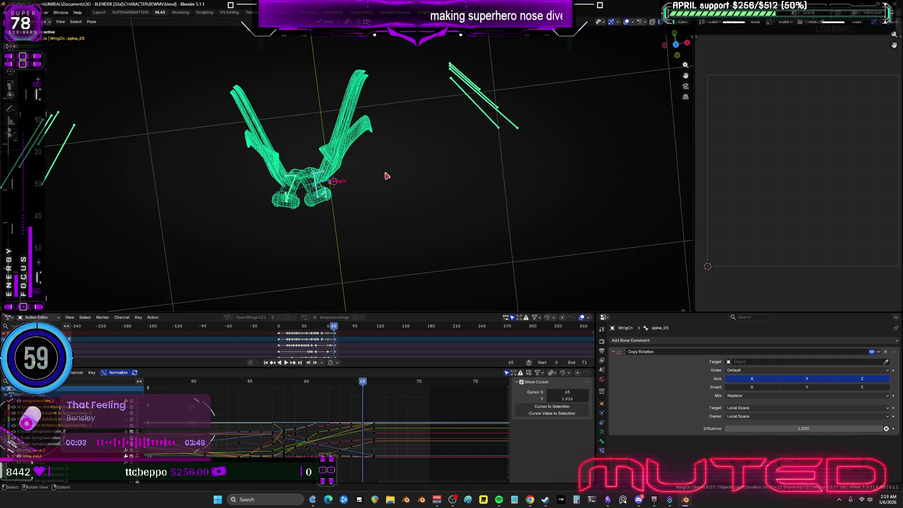
key("r")
key("Escape")
left_click_drag(254, 159, 311, 222)
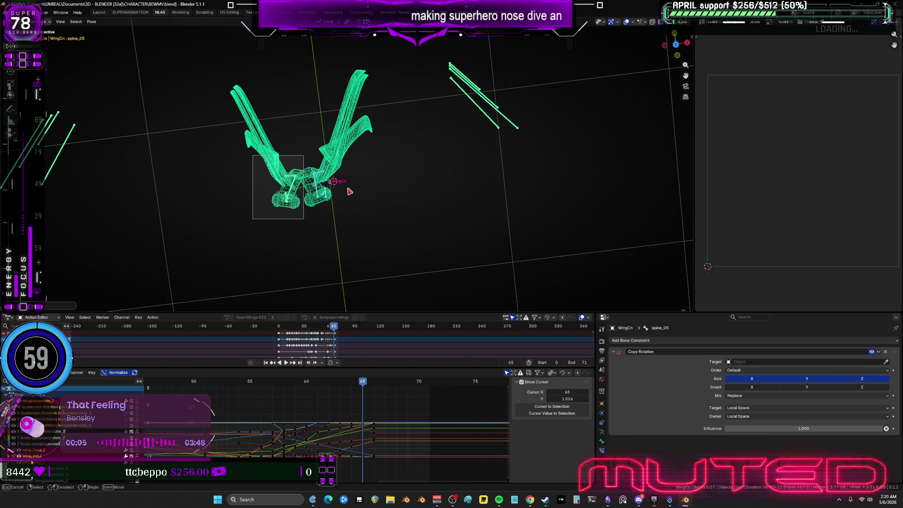
key("k")
key("Return")
left_click(374, 382)
Step: Select and key the wing-root bones at frame 66, then scrub back through the timeline
left_click_drag(389, 248, 307, 160)
key("r")
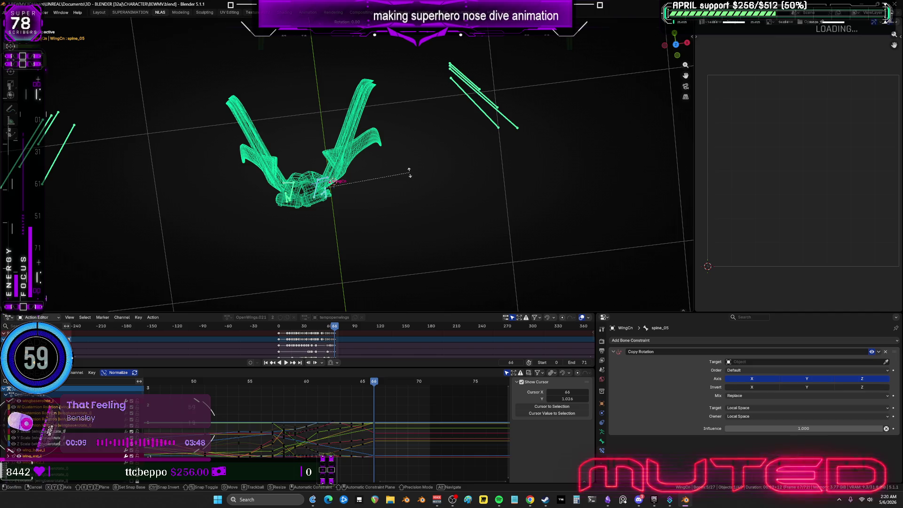
key("Escape")
left_click_drag(247, 160, 306, 220)
key("k")
mouse_move(421, 173)
middle_mouse_down()
mouse_move(416, 216)
mouse_move(288, 151)
mouse_move(178, 140)
mouse_move(207, 165)
mouse_move(345, 174)
mouse_move(353, 195)
mouse_move(382, 206)
middle_mouse_up()
key("Left")
key("Left")
key("Left")
key("Left")
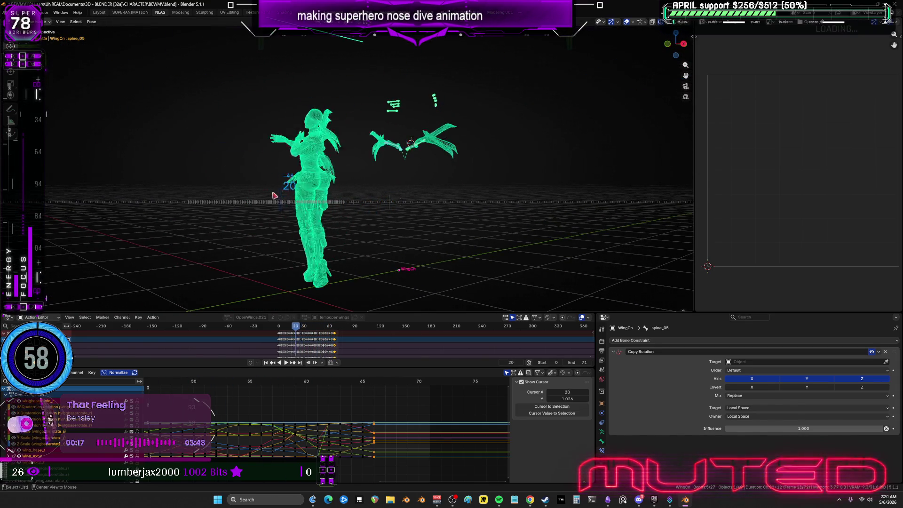
mouse_move(228, 197)
left_mouse_down()
mouse_move(210, 200)
mouse_move(302, 203)
mouse_move(374, 227)
mouse_move(450, 221)
mouse_move(458, 238)
left_mouse_up()
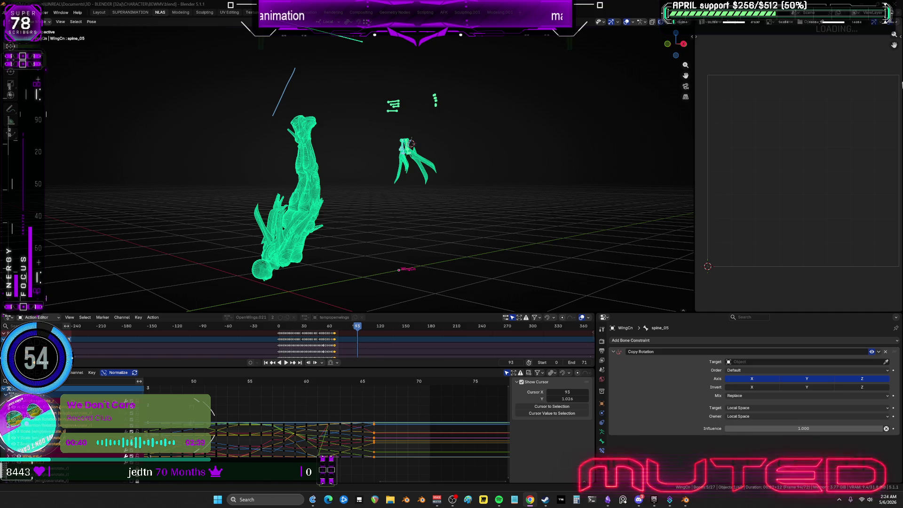
Step: Orbit the view around the character diving head-first at frame 93
mouse_move(398, 225)
middle_mouse_down()
mouse_move(409, 236)
mouse_move(418, 228)
mouse_move(385, 228)
middle_mouse_up()
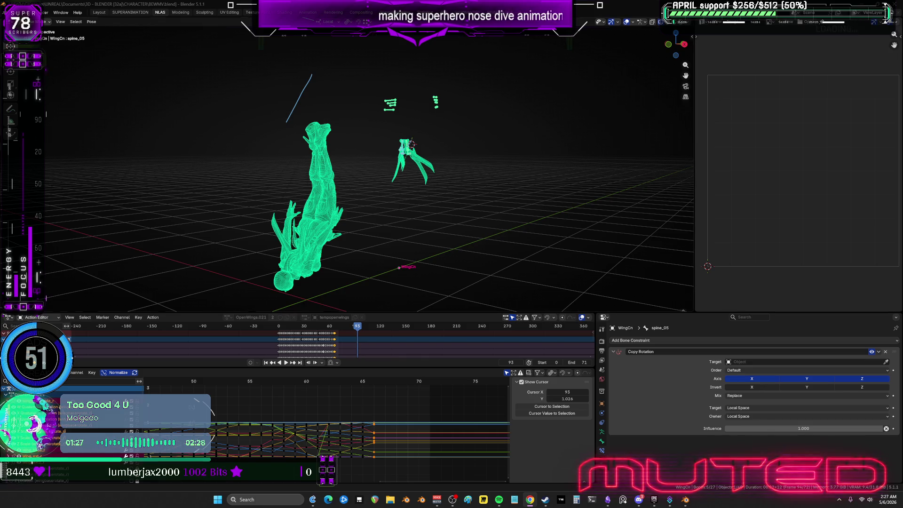
Step: Orbit the view to inspect the head-down dive with the wings swept back
mouse_move(291, 222)
middle_mouse_down()
mouse_move(365, 250)
mouse_move(407, 244)
mouse_move(382, 259)
mouse_move(409, 240)
mouse_move(418, 250)
mouse_move(373, 244)
mouse_move(426, 244)
mouse_move(417, 231)
mouse_move(397, 238)
mouse_move(430, 244)
mouse_move(407, 254)
mouse_move(419, 256)
mouse_move(389, 238)
mouse_move(377, 259)
mouse_move(428, 258)
mouse_move(410, 256)
mouse_move(426, 244)
mouse_move(443, 249)
mouse_move(369, 252)
mouse_move(433, 256)
mouse_move(405, 254)
mouse_move(427, 264)
mouse_move(361, 242)
mouse_move(561, 265)
mouse_move(471, 245)
mouse_move(151, 227)
middle_mouse_up()
Step: Orbit the solid-shaded character and scroll the timeline back to frame 0
mouse_move(429, 223)
middle_mouse_down()
mouse_move(347, 204)
mouse_move(499, 196)
mouse_move(423, 188)
mouse_move(393, 212)
middle_mouse_up()
scroll(393, 213, "up", 3, "alt")
scroll(393, 213, "up", 20, "alt")
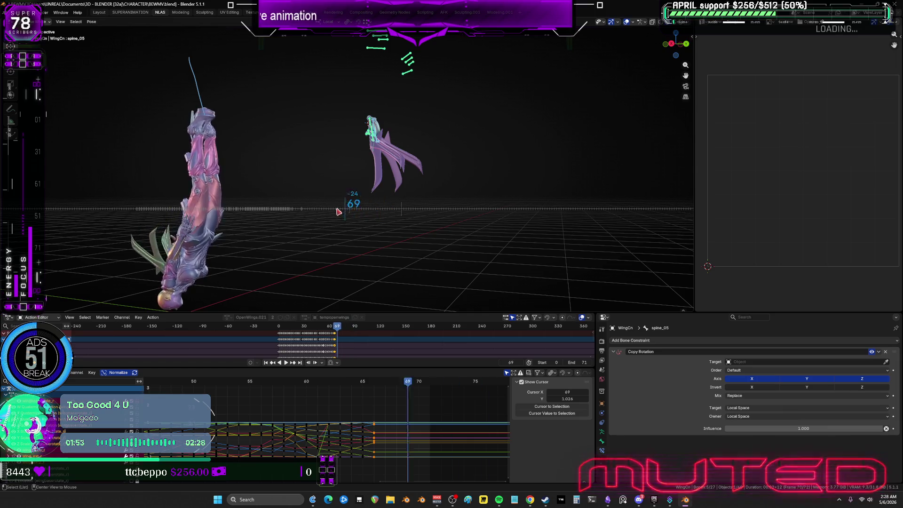
scroll(186, 204, "up", 7, "alt")
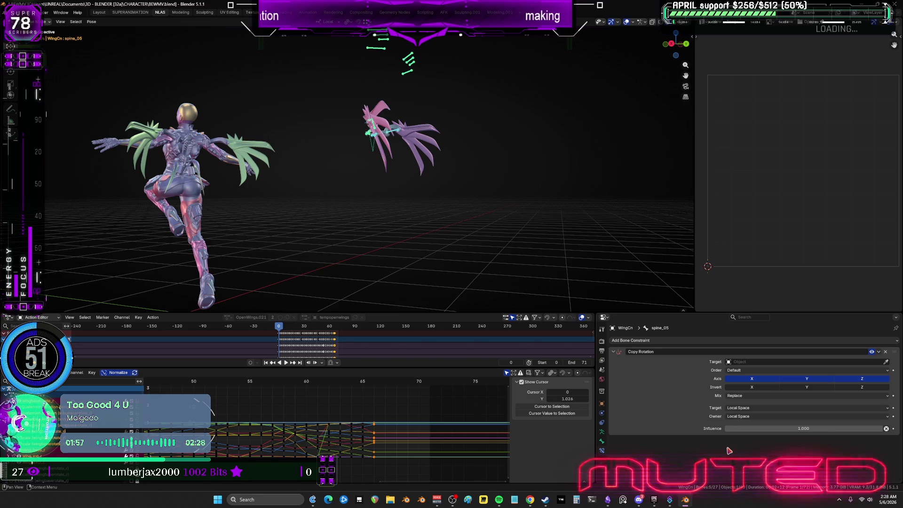
left_click(655, 500)
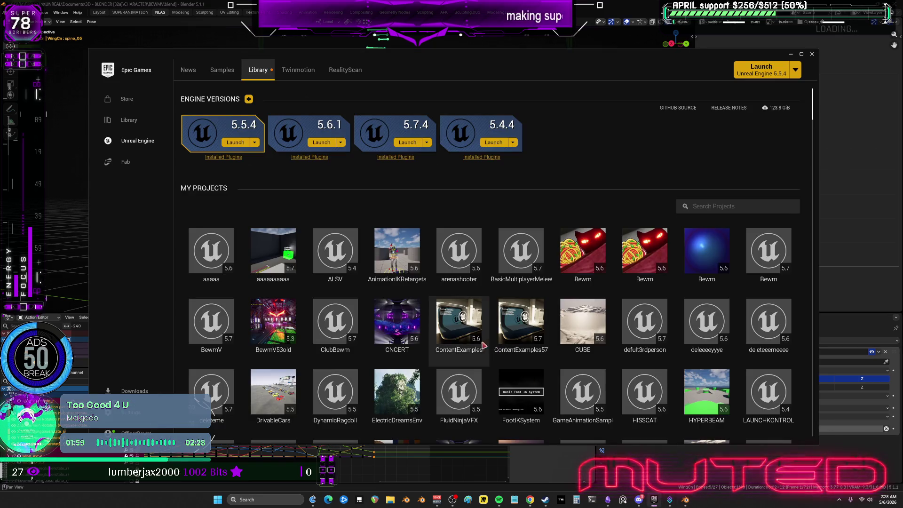
left_click(82, 232)
Step: Switch to Object Mode and select the character's Root armature
middle_click_drag(154, 226, 226, 233)
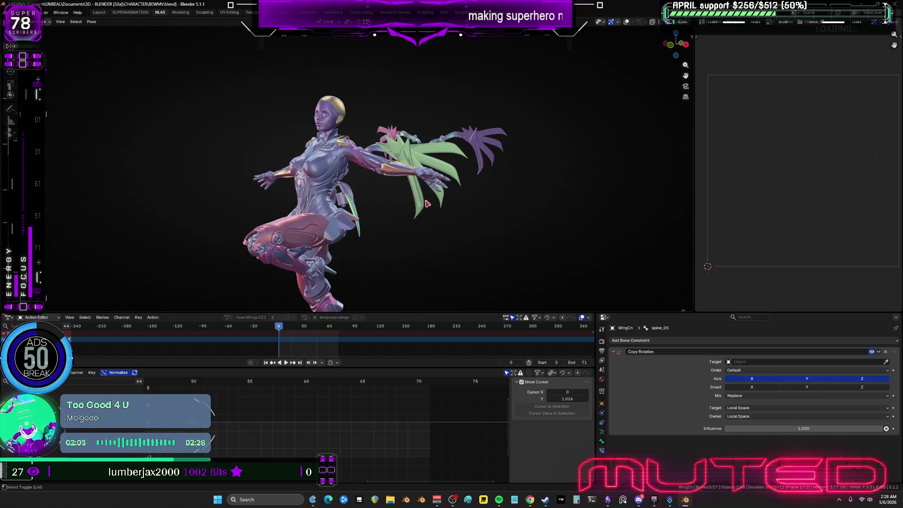
key("ctrl+Tab")
middle_click_drag(395, 193, 355, 221)
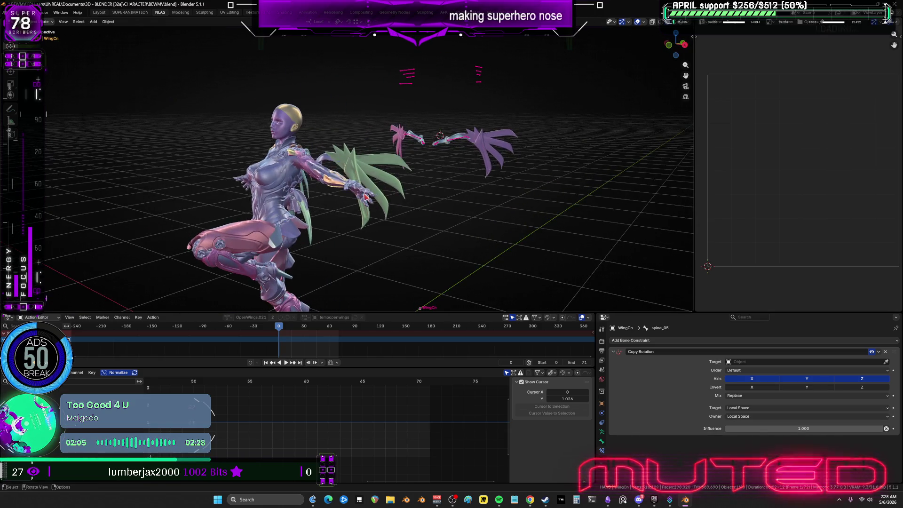
left_click(355, 221)
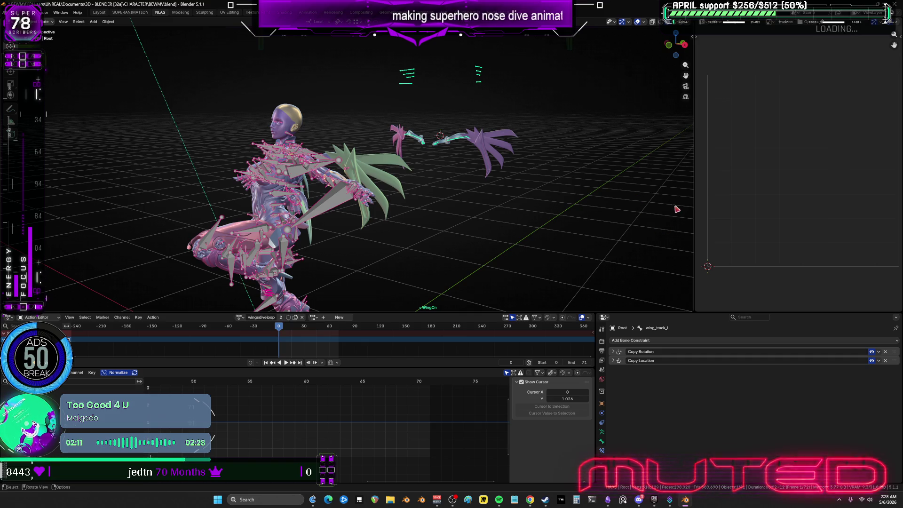
Step: Widen the image area and change it into a Nonlinear Animation editor
left_click_drag(695, 207, 593, 206)
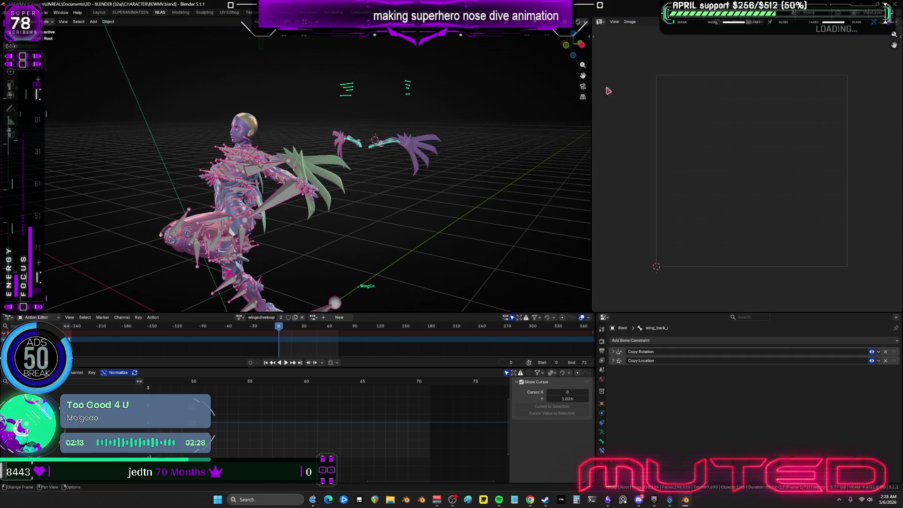
left_click(600, 21)
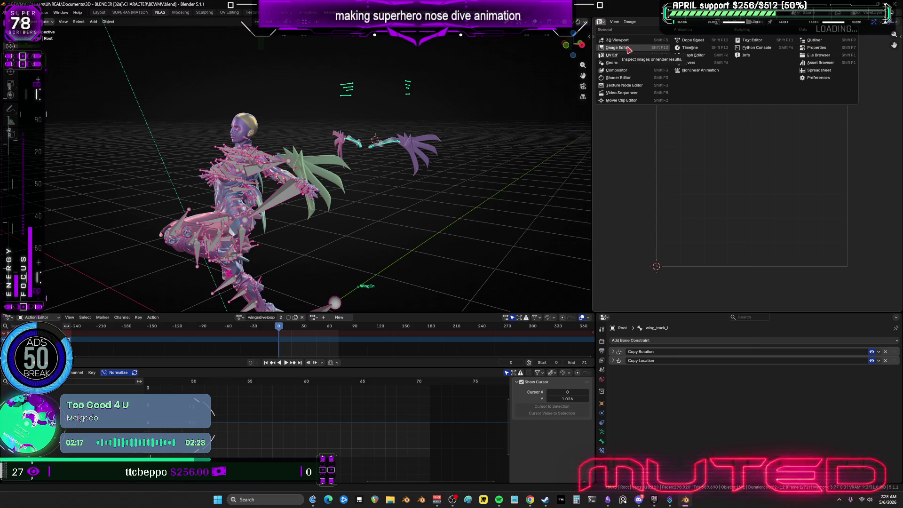
left_click(701, 70)
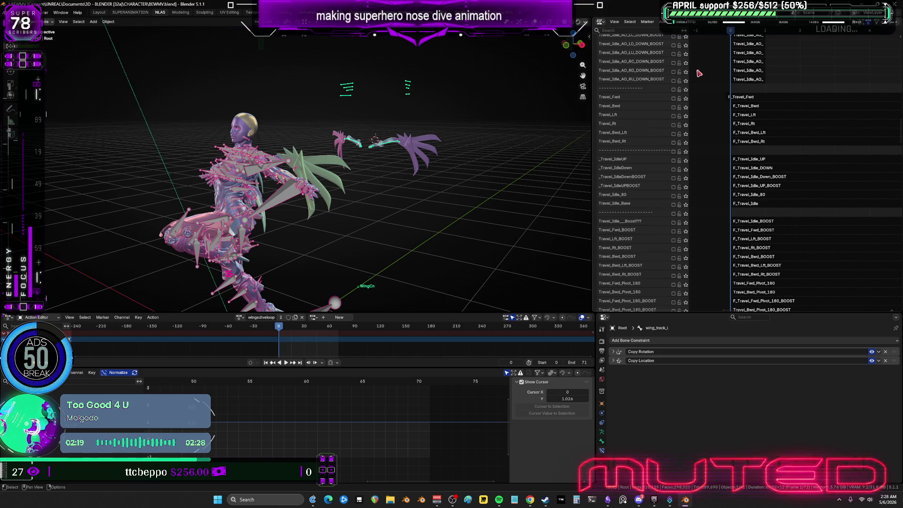
Step: Frame the character's legs and zoom out the NLA view to the WingsOpened and Ultimate tracks
scroll(764, 158, "up", 6)
mouse_move(357, 141)
middle_mouse_down()
mouse_move(337, 115)
mouse_move(267, 149)
middle_mouse_up()
key("KP_Divide")
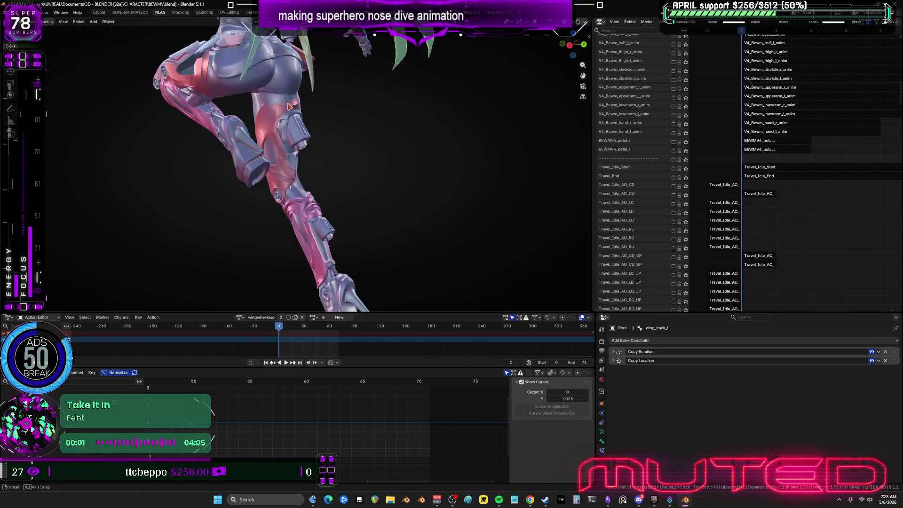
scroll(758, 81, "up", 1)
scroll(758, 81, "up", 10)
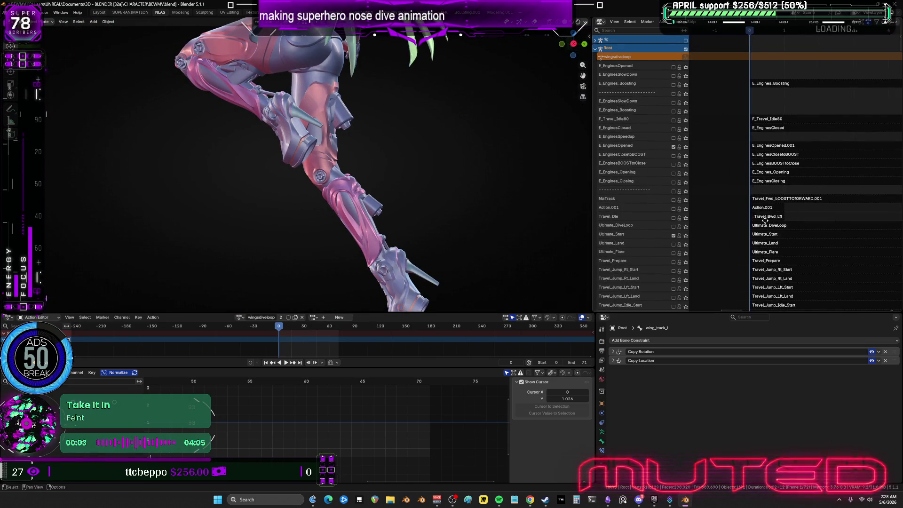
scroll(800, 155, "down", 3, "ctrl")
mouse_move(800, 154)
middle_mouse_down("ctrl")
mouse_move(701, 183)
mouse_move(707, 123)
middle_mouse_up("ctrl")
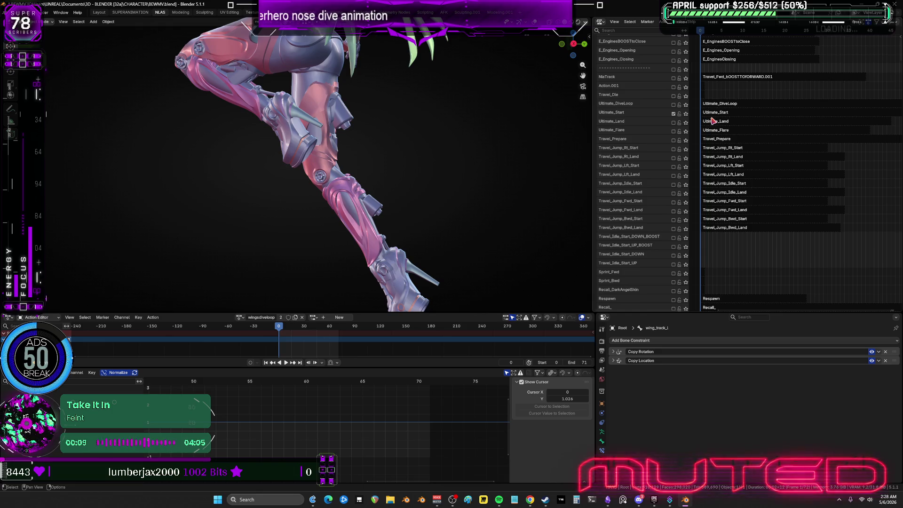
scroll(732, 121, "down", 10)
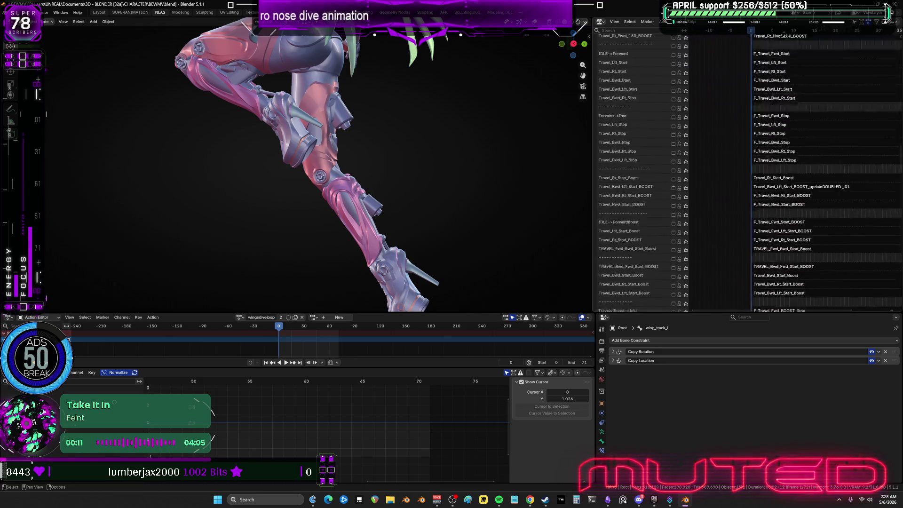
middle_click_drag(753, 194, 752, 109)
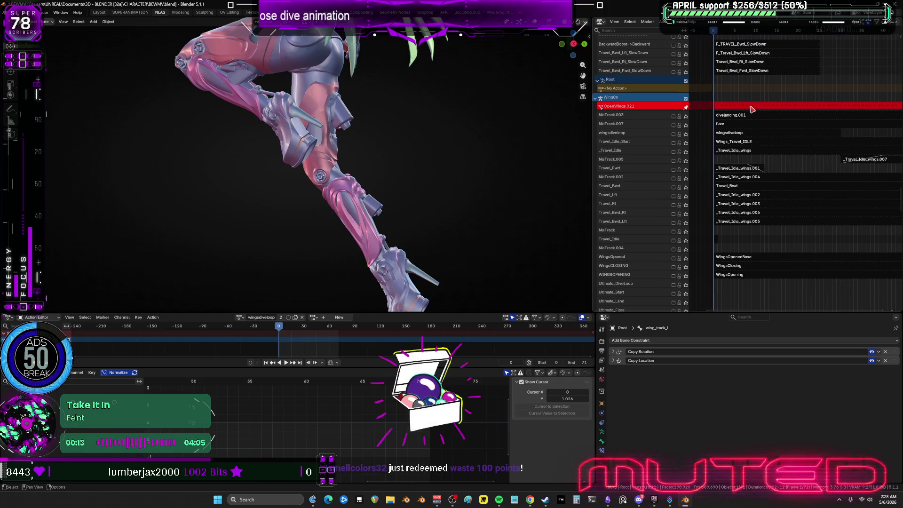
Step: Undo the last change, preview frames 17 and 5, and select the Forward->ForwardBoost strip
key("ctrl+z")
scroll(755, 122, "down", 2)
scroll(758, 133, "up", 2)
mouse_move(415, 166)
left_mouse_down()
mouse_move(459, 175)
mouse_move(432, 172)
left_mouse_up()
mouse_move(737, 202)
middle_mouse_down()
mouse_move(748, 77)
mouse_move(742, 222)
middle_mouse_up()
left_click(741, 213)
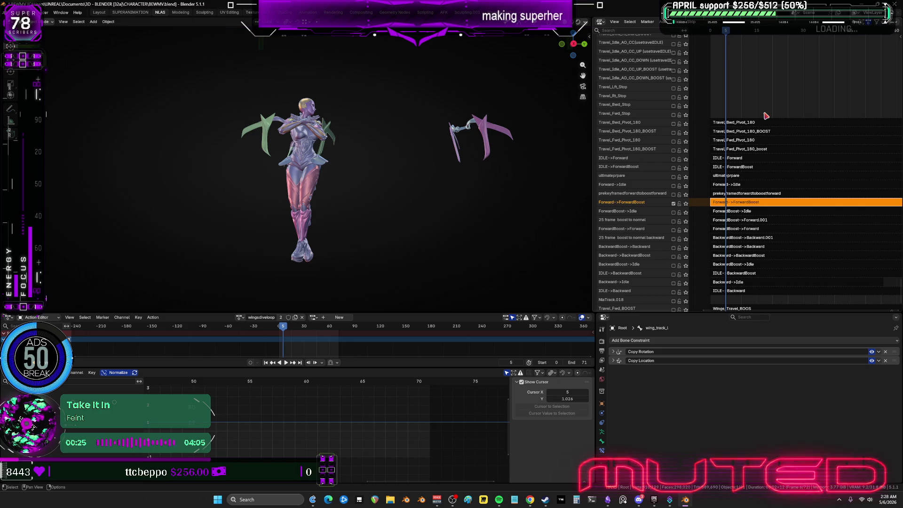
Step: Stretch the lower editors across the full width, return to frame 0, and enter SUPERANIMATION
middle_click_drag(780, 233, 771, 194)
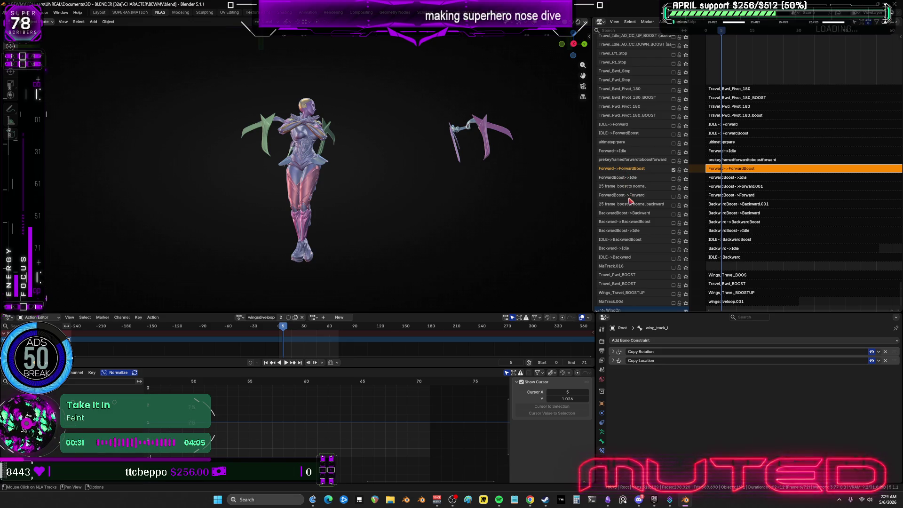
mouse_move(630, 201)
middle_mouse_down()
mouse_move(635, 181)
mouse_move(636, 207)
middle_mouse_up()
middle_click_drag(771, 282, 789, 73)
left_click_drag(605, 308, 600, 341)
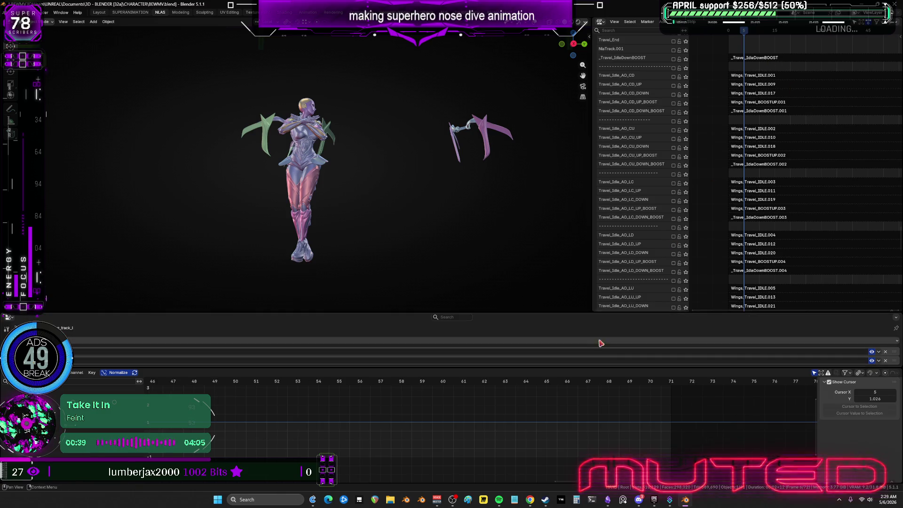
key("shift+Left")
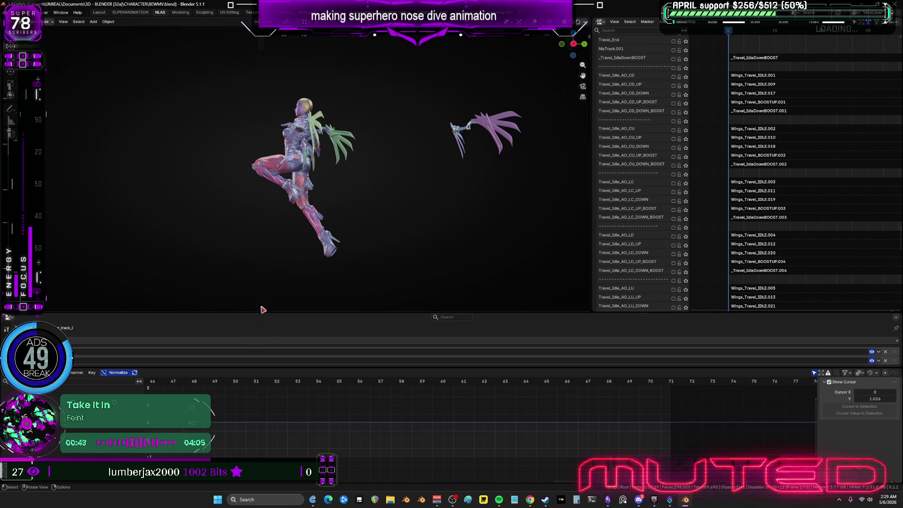
left_click(130, 12)
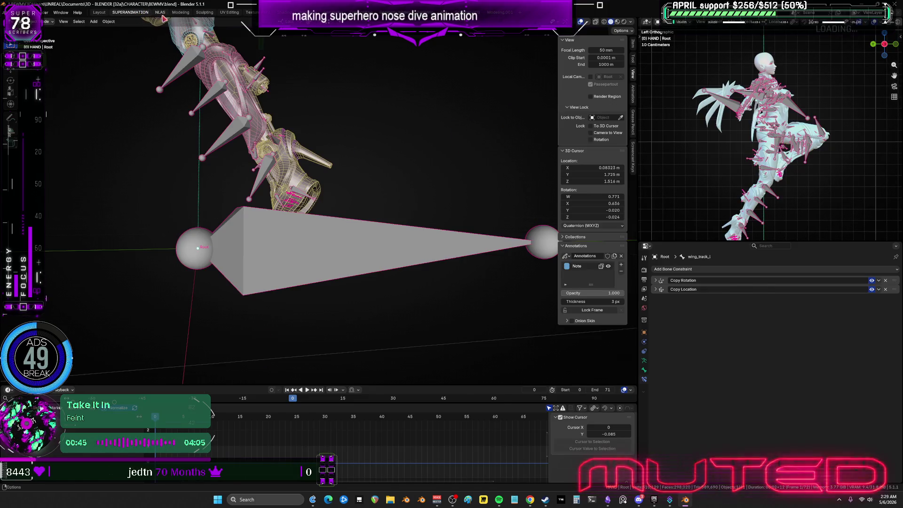
Step: Back in NLAS, merge the empty area into the graph editor and split it side by side
left_click(162, 14)
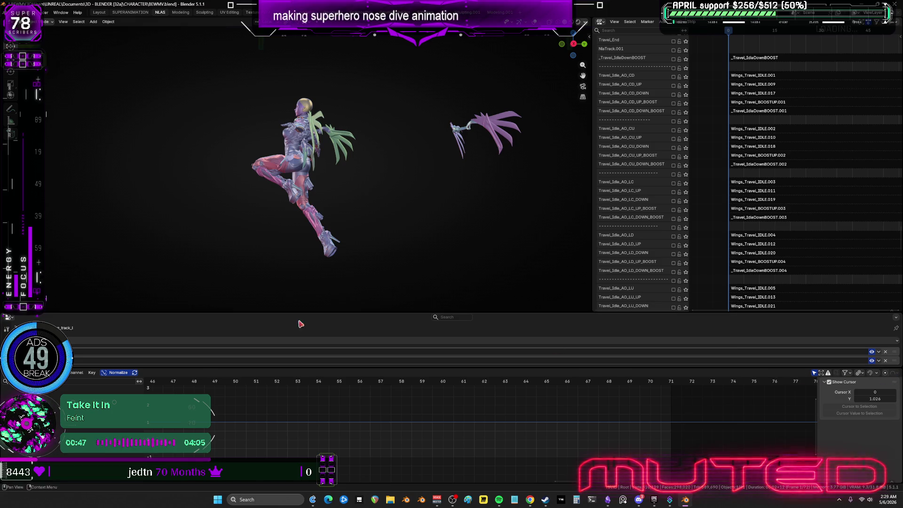
right_click(287, 368)
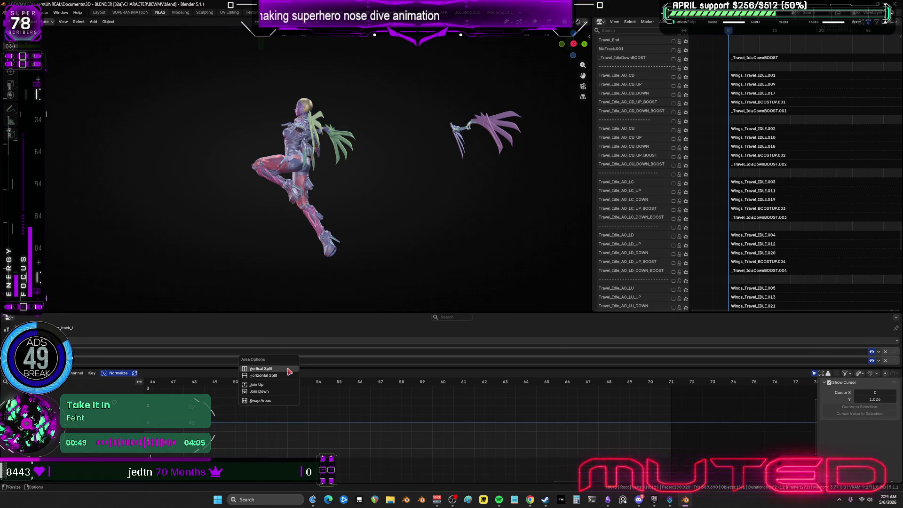
left_click(279, 384)
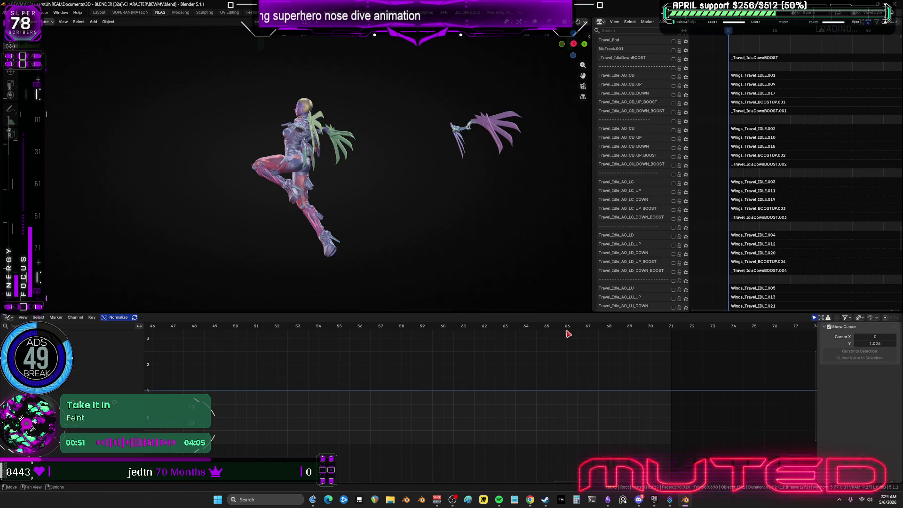
right_click(546, 314)
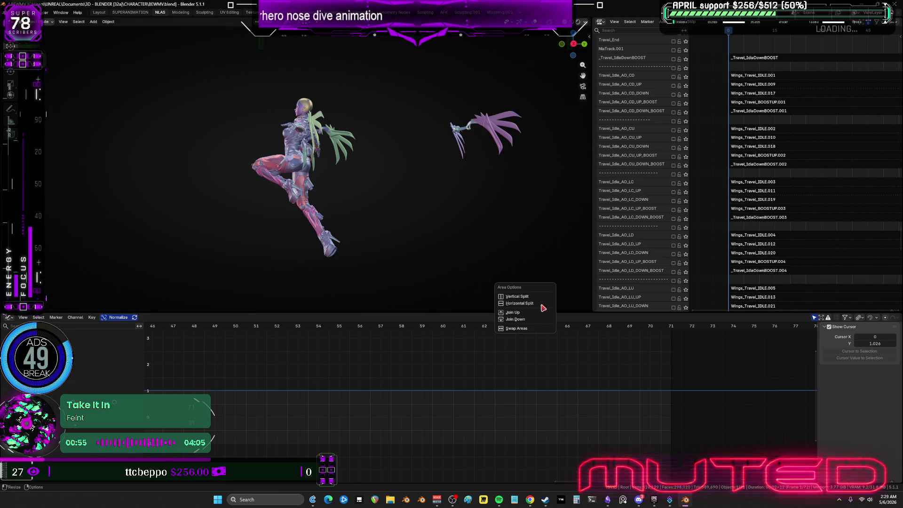
left_click(542, 301)
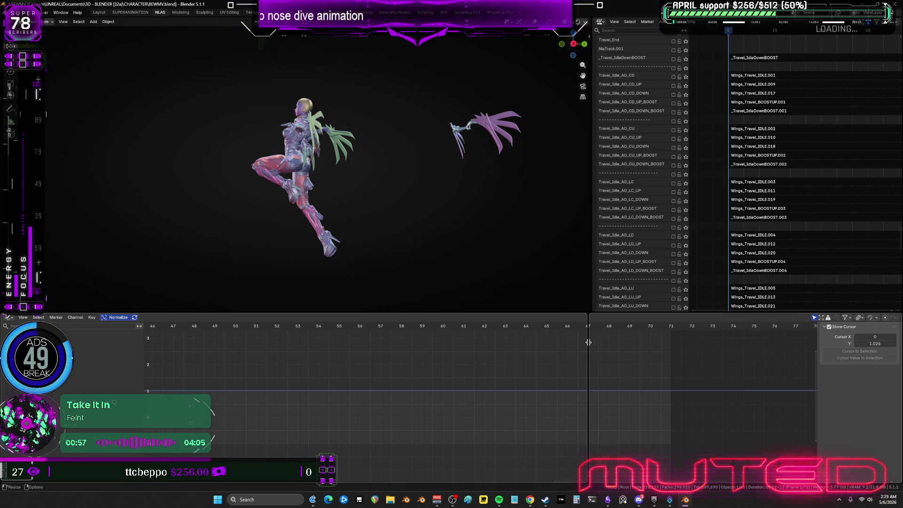
left_click(589, 343)
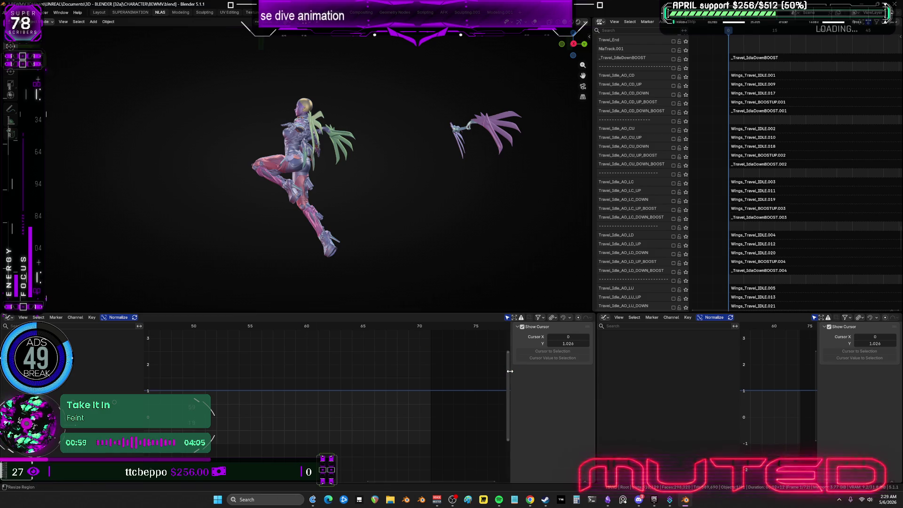
Step: Split the left part top and bottom, making the upper an action editor and the right an NLA editor
right_click(596, 358)
left_click(572, 362)
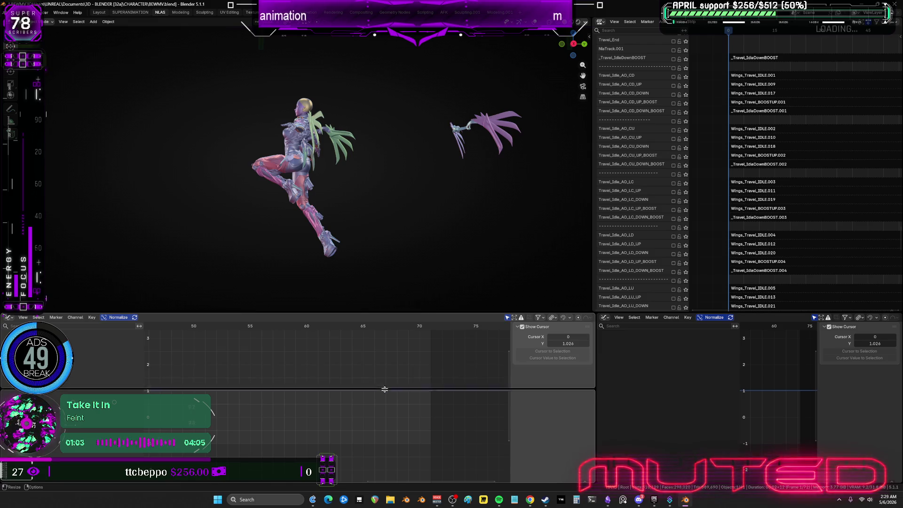
left_click(301, 383)
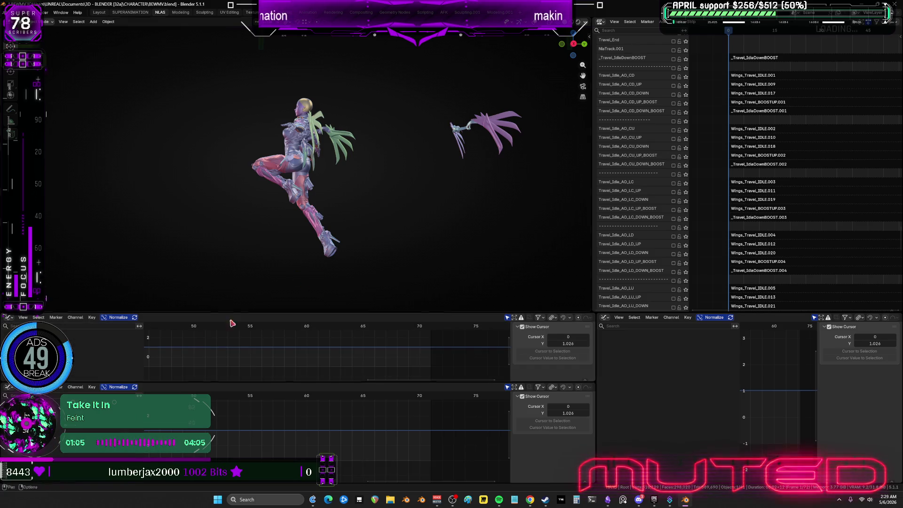
left_click(9, 318)
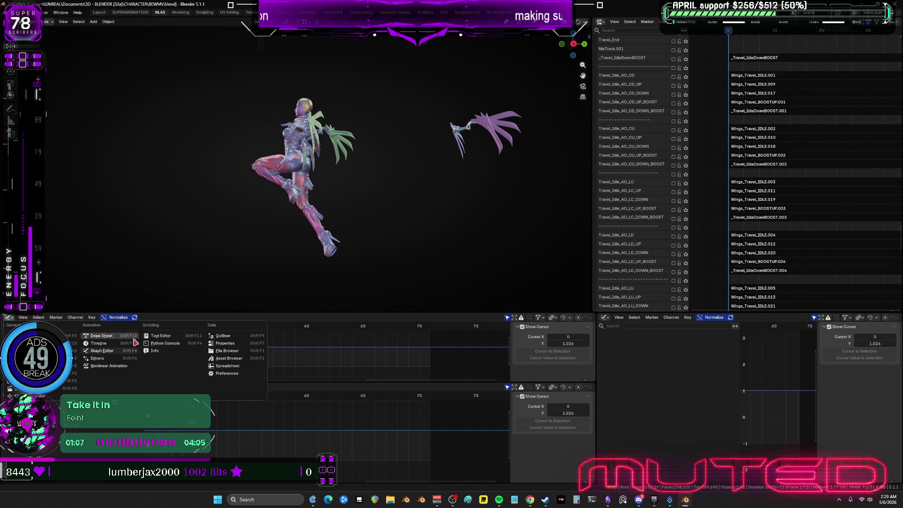
left_click(106, 336)
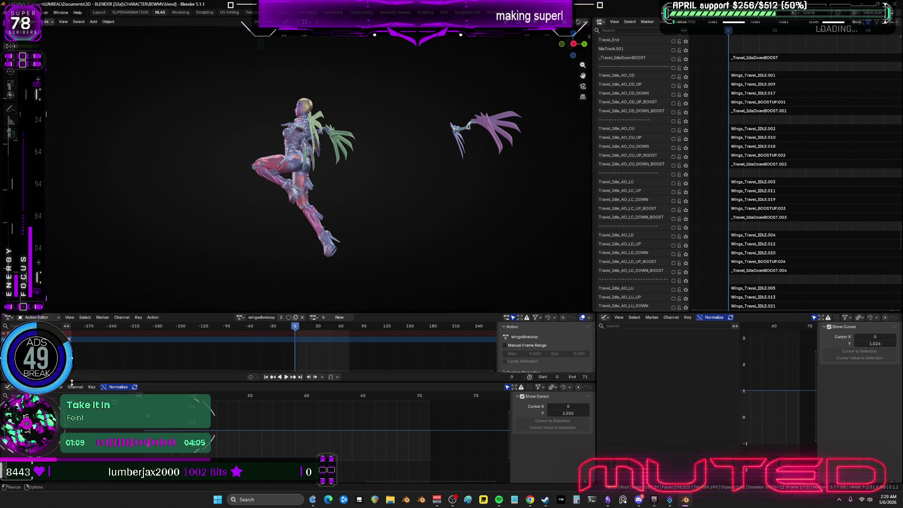
left_click_drag(75, 381, 75, 365)
left_click(8, 371)
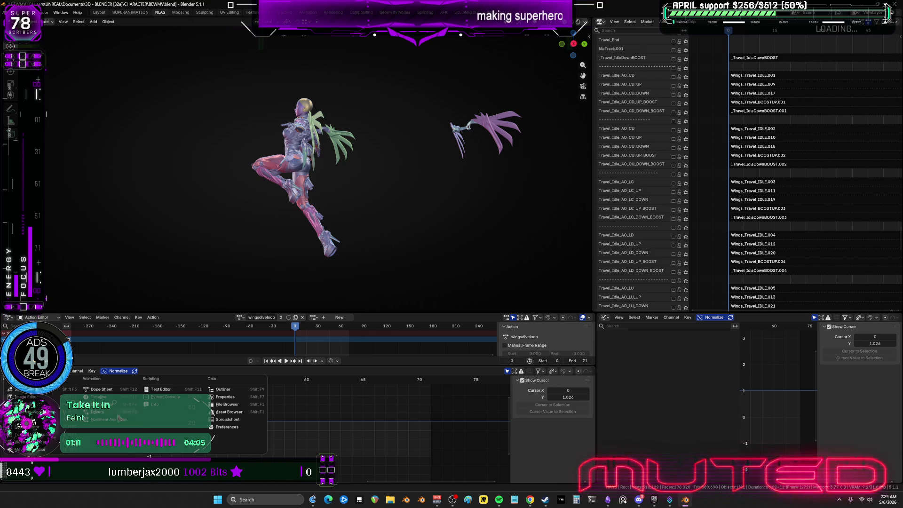
left_click(606, 317)
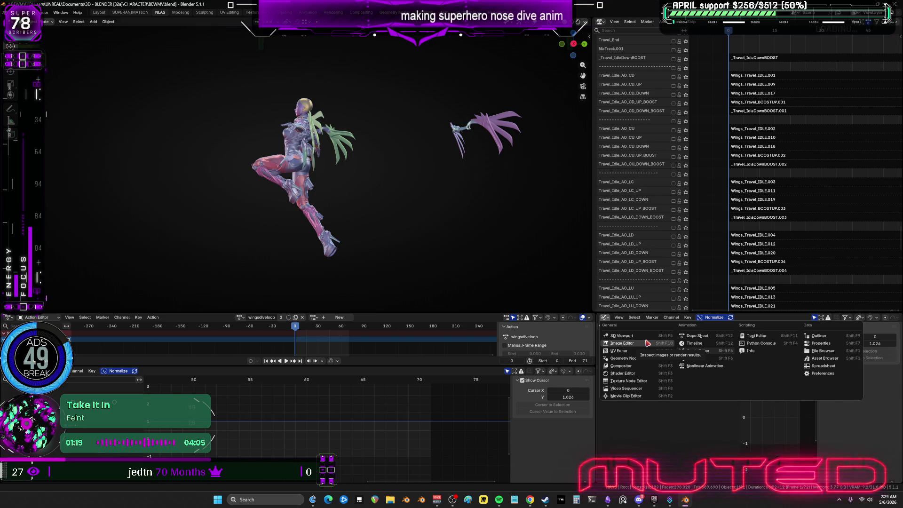
left_click(700, 366)
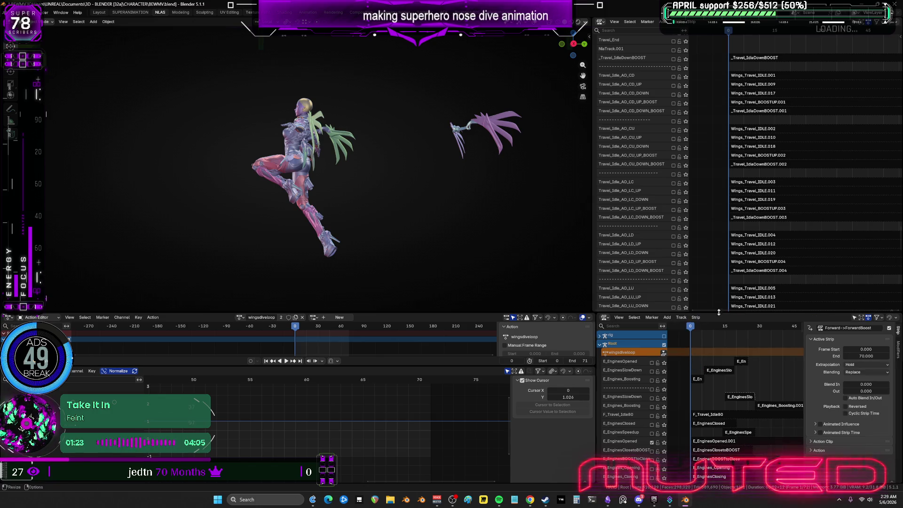
Step: Show the viewport overlays and make WingCn the active object, framed in view
mouse_move(341, 160)
middle_mouse_down()
mouse_move(355, 161)
mouse_move(388, 110)
mouse_move(446, 123)
middle_mouse_up()
key("shift+alt+z")
left_click(388, 109)
key("KP_Decimal")
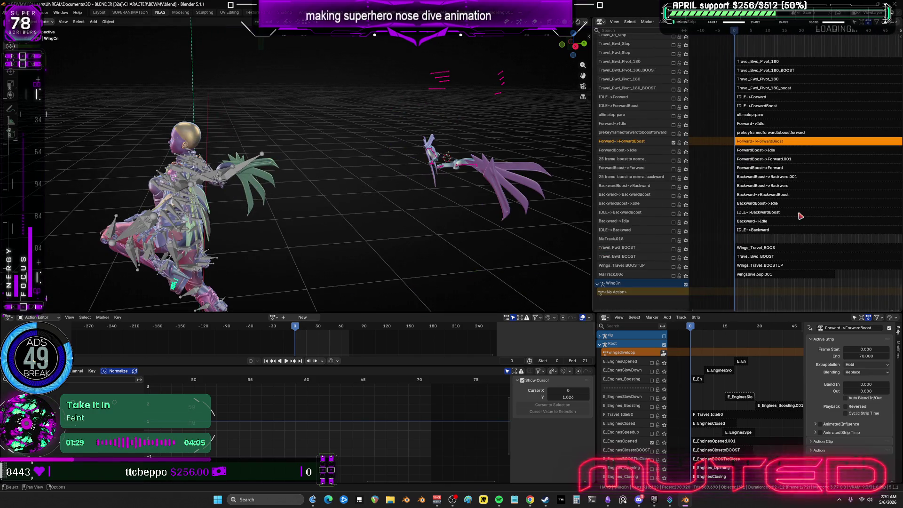
middle_click_drag(565, 156, 403, 167)
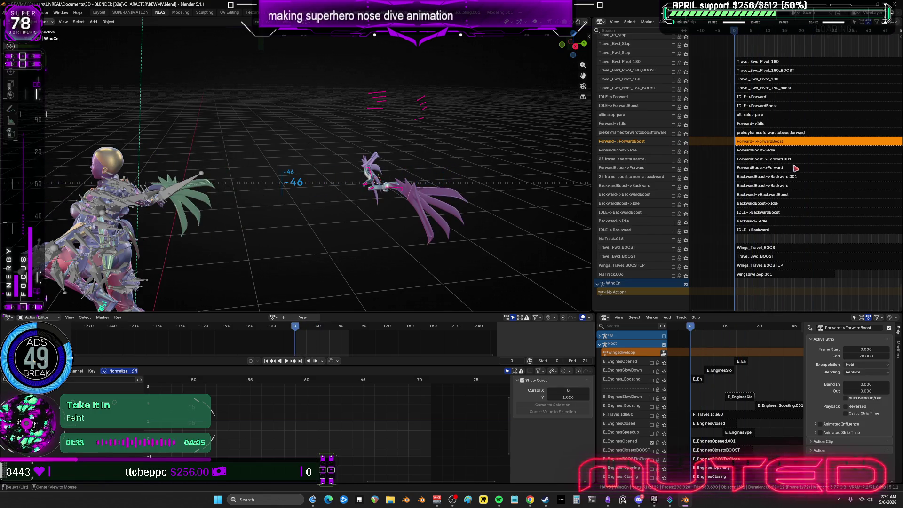
key("KP_Decimal")
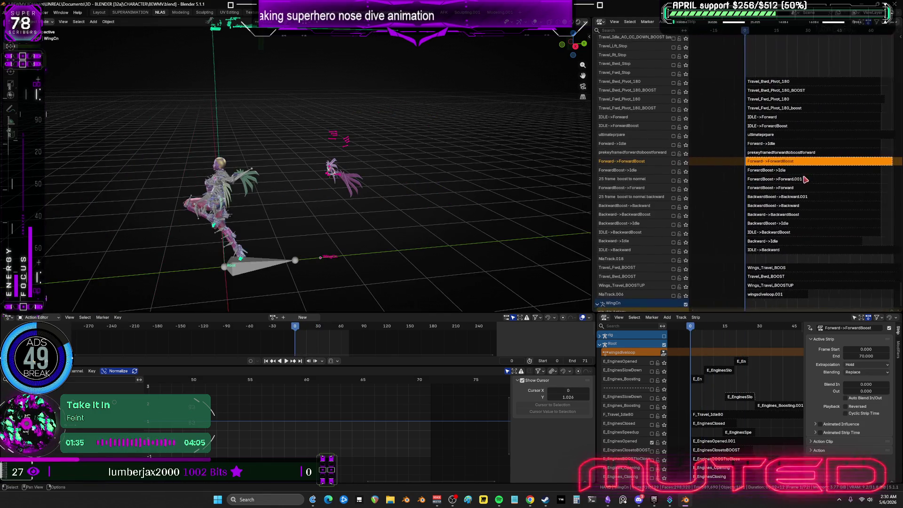
mouse_move(621, 215)
middle_mouse_down()
mouse_move(622, 205)
mouse_move(620, 233)
mouse_move(647, 139)
mouse_move(636, 249)
mouse_move(640, 61)
mouse_move(645, 99)
mouse_move(641, 82)
middle_mouse_up()
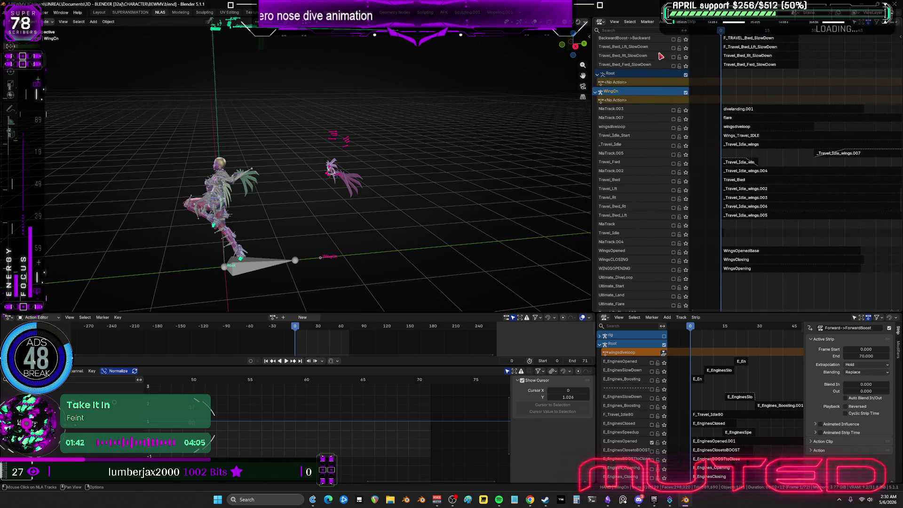
Step: Select the divelanding.001 strip, preview up to frame 37, enable NlaTrack.007, and switch to Obsidian
left_click(675, 110)
mouse_move(323, 183)
left_mouse_down()
mouse_move(409, 179)
mouse_move(326, 189)
mouse_move(400, 187)
mouse_move(440, 202)
mouse_move(449, 196)
mouse_move(288, 200)
left_mouse_up()
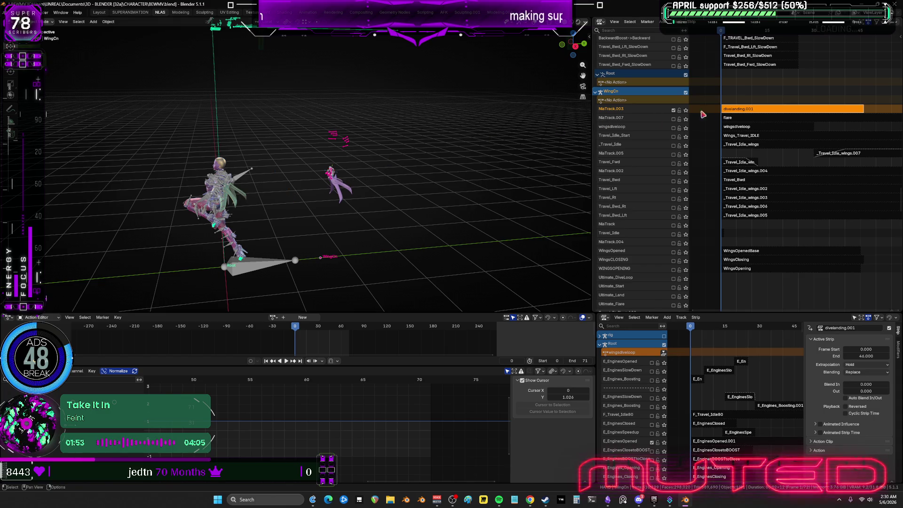
mouse_move(342, 192)
left_mouse_down()
mouse_move(383, 185)
mouse_move(414, 196)
mouse_move(311, 201)
mouse_move(423, 201)
mouse_move(325, 212)
left_mouse_up()
left_click(674, 119)
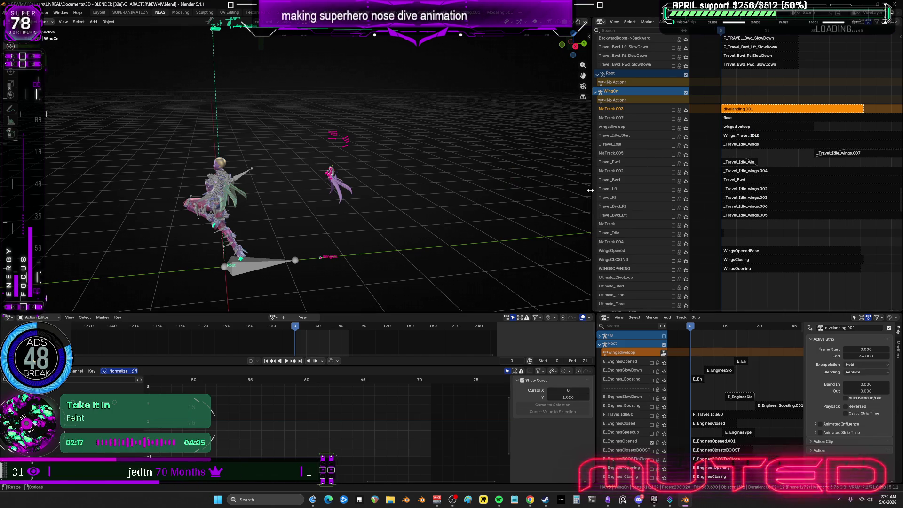
left_click(607, 499)
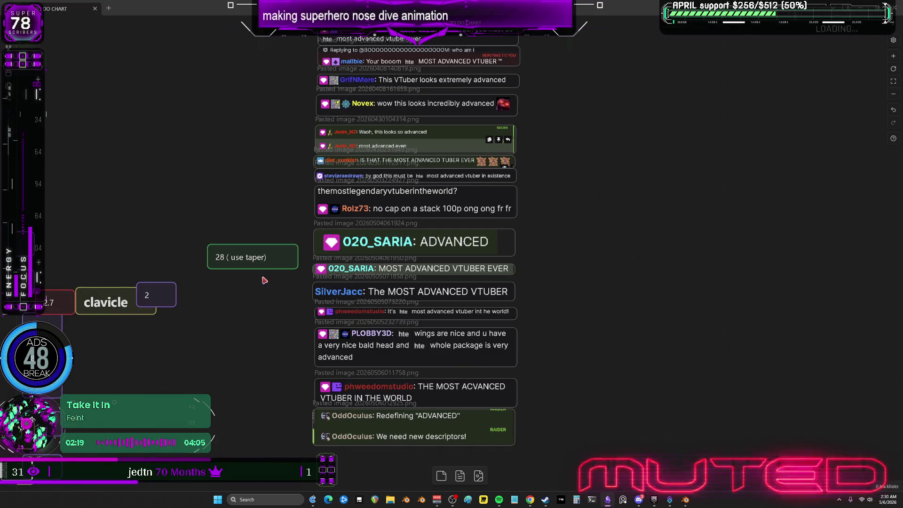
Step: Zoom and pan the Obsidian canvas to the ultimate attack card group
scroll(305, 276, "down", 10, "ctrl")
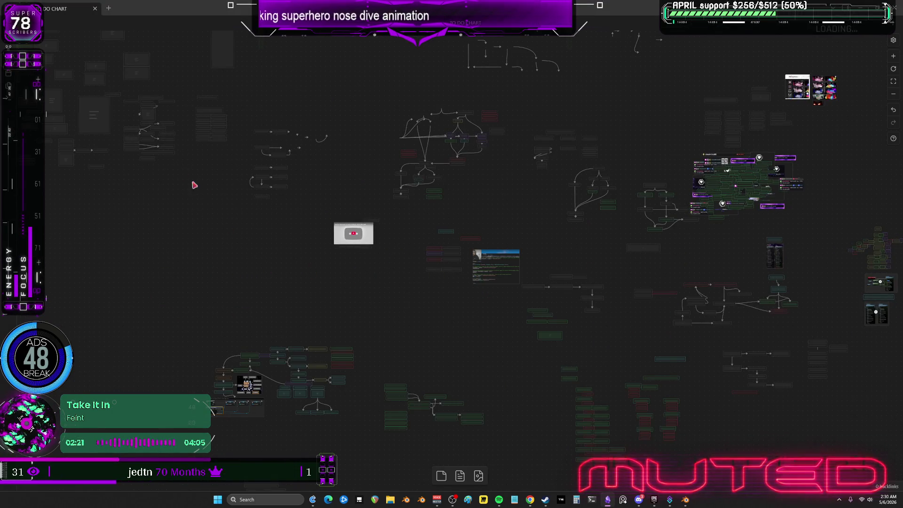
mouse_move(307, 207)
left_mouse_down()
mouse_move(305, 225)
mouse_move(198, 229)
left_mouse_up()
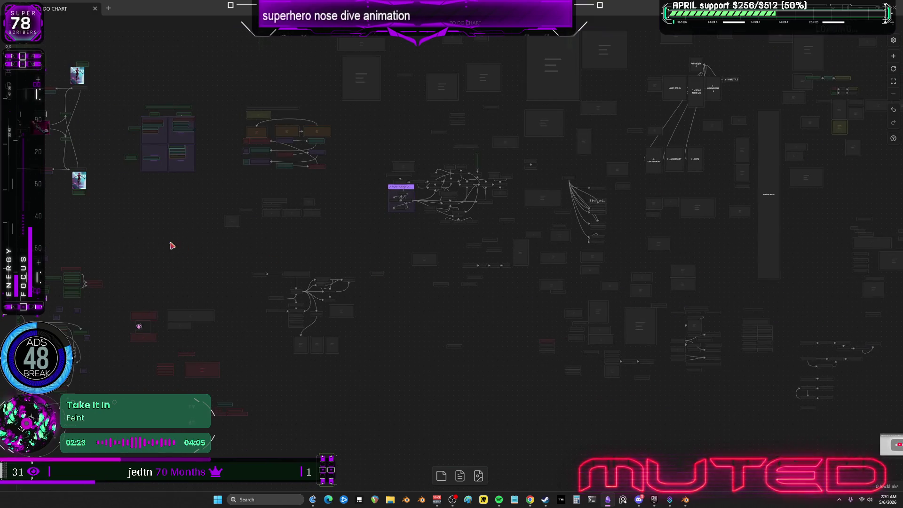
scroll(343, 218, "up", 10, "ctrl")
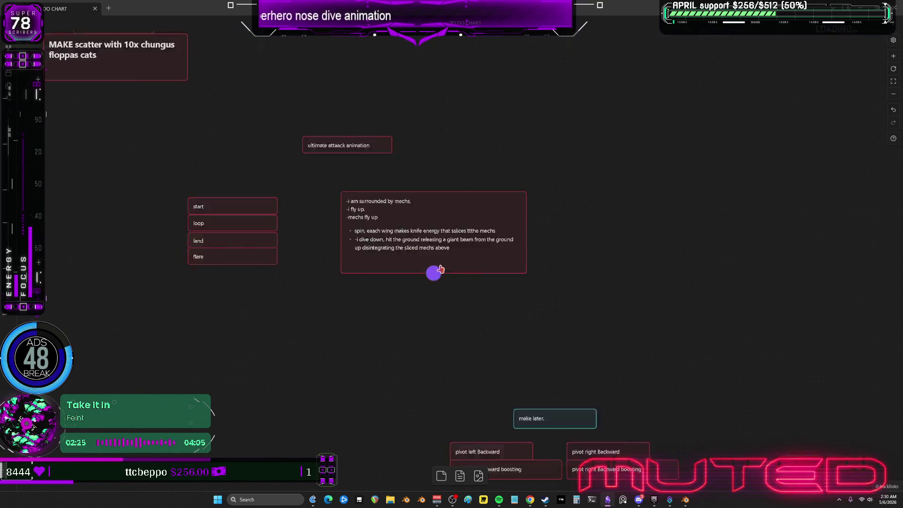
scroll(325, 161, "down", 5, "ctrl")
scroll(435, 306, "up", 3, "ctrl")
mouse_move(431, 273)
left_mouse_down()
mouse_move(759, 250)
mouse_move(434, 178)
left_mouse_up()
Step: Place the start, loop and land cards in a row with flare above loop, then return to Blender
left_click(325, 218)
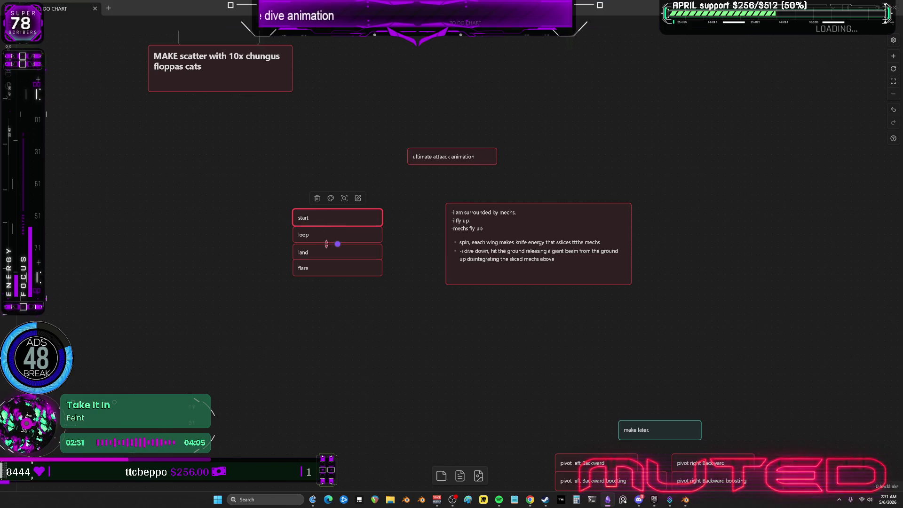
scroll(326, 244, "up", 3, "ctrl")
left_click_drag(326, 244, 431, 244)
mouse_move(395, 207)
left_mouse_down()
mouse_move(293, 207)
mouse_move(180, 223)
left_mouse_up()
left_click_drag(402, 231, 335, 243)
mouse_move(446, 260)
left_mouse_down()
mouse_move(444, 295)
mouse_move(395, 305)
mouse_move(332, 293)
mouse_move(302, 308)
mouse_move(316, 332)
left_mouse_up()
left_click_drag(244, 221, 193, 246)
left_click_drag(365, 246, 308, 248)
mouse_move(282, 332)
left_mouse_down()
mouse_move(407, 290)
mouse_move(440, 249)
mouse_move(431, 249)
left_mouse_up()
mouse_move(429, 288)
left_mouse_down()
mouse_move(298, 244)
mouse_move(303, 187)
left_mouse_up()
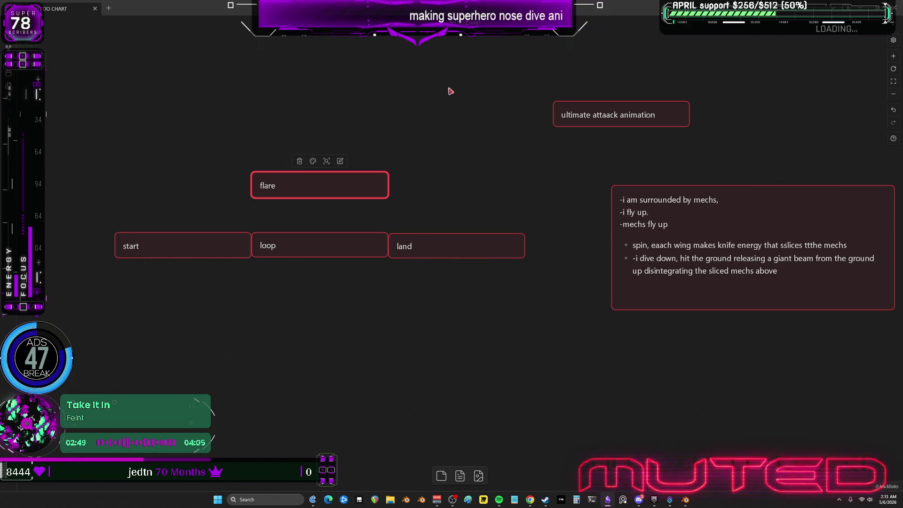
left_click(693, 501)
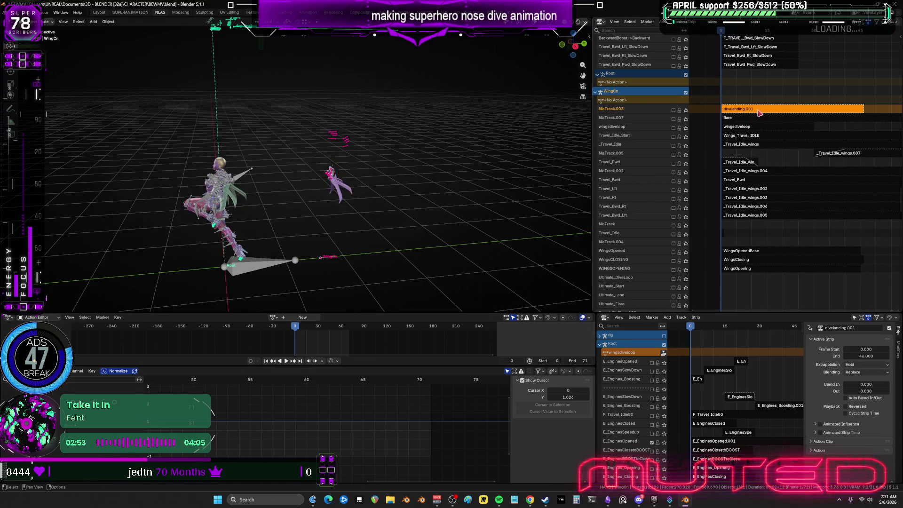
Step: Enable the Forward->ForwardBoost track and scrub frames to preview the pose
mouse_move(765, 240)
middle_mouse_down()
mouse_move(761, 227)
mouse_move(688, 202)
middle_mouse_up()
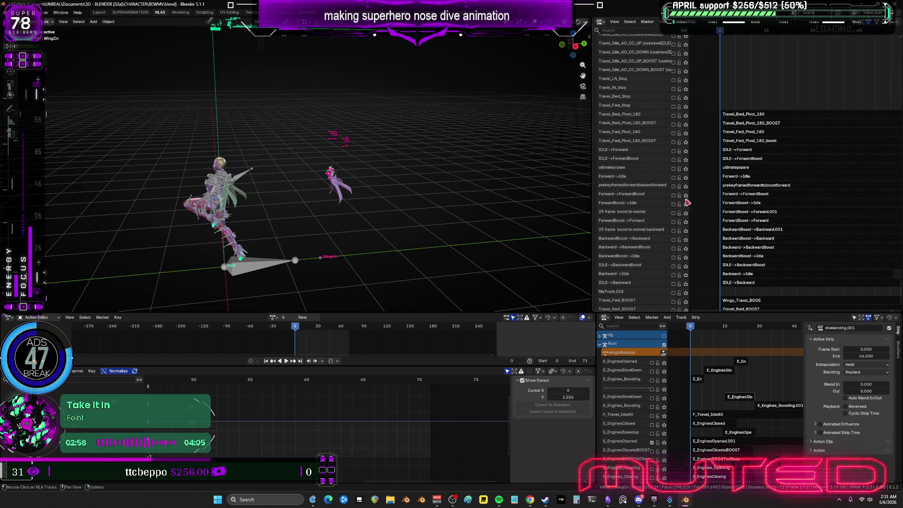
left_click(673, 196)
mouse_move(352, 196)
left_mouse_down()
mouse_move(516, 196)
mouse_move(505, 186)
left_mouse_up()
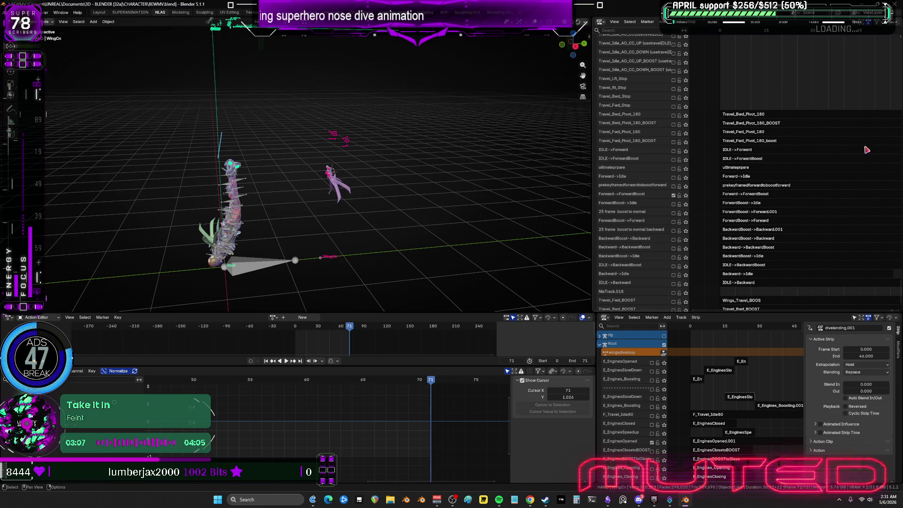
Step: Rename the strip to 'Forward->ForwardBoost->madeintodiveanimation'
double_click(747, 197)
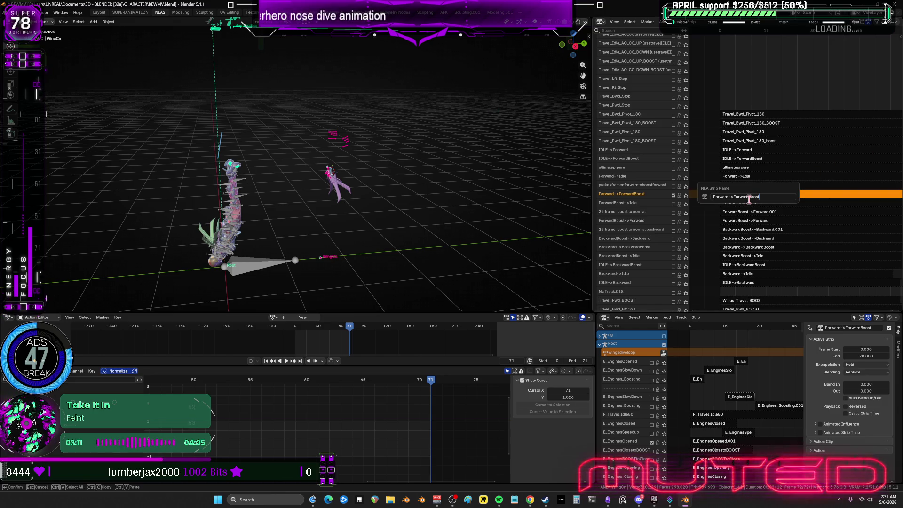
type("o")
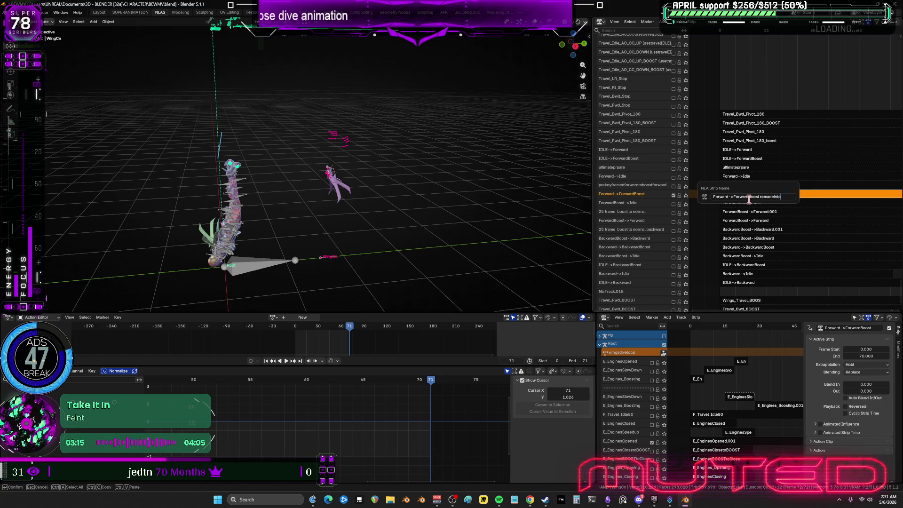
type("ation")
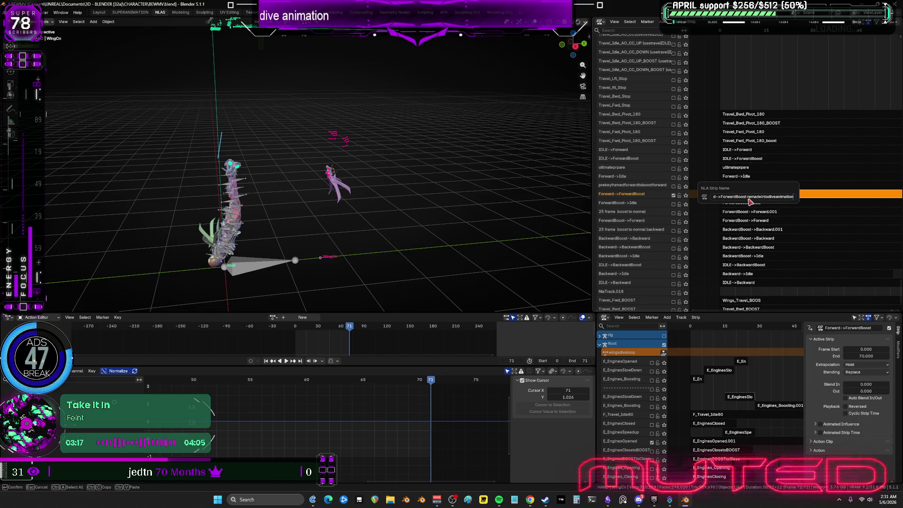
key("Return")
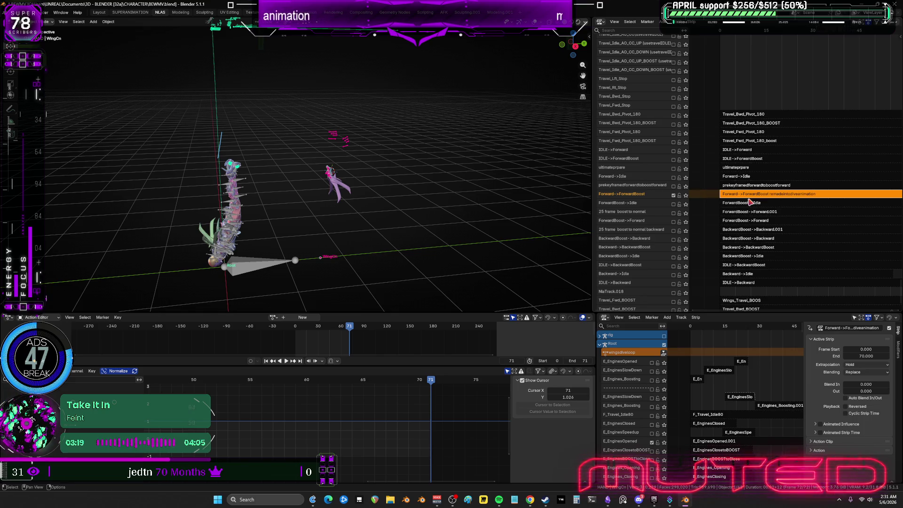
Step: Reorient the viewport, switch the armature into Pose mode, and scroll to the Ultimate_Start tracks
middle_click_drag(285, 160, 289, 150)
mouse_move(247, 189)
middle_mouse_down()
mouse_move(337, 208)
mouse_move(318, 200)
middle_mouse_up()
key("ctrl+Tab")
mouse_move(786, 91)
middle_mouse_down()
mouse_move(772, 29)
mouse_move(740, 157)
mouse_move(748, 202)
mouse_move(763, 213)
middle_mouse_up()
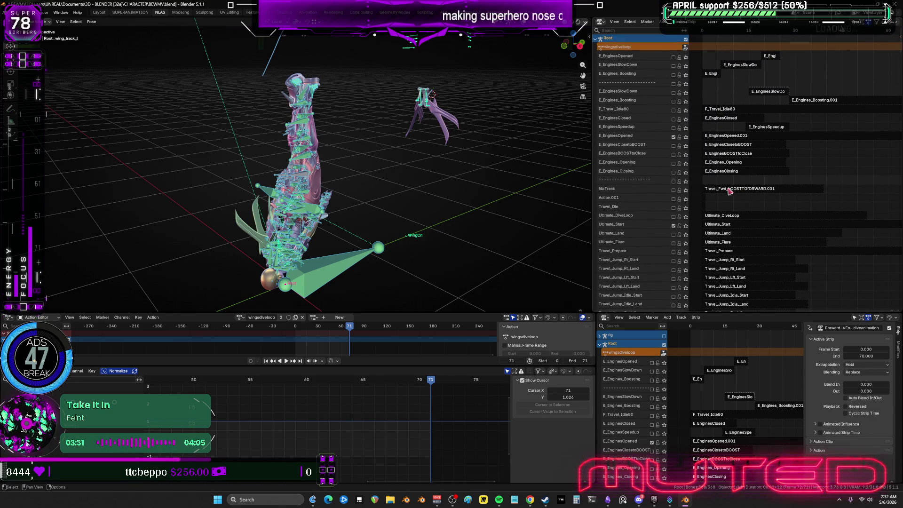
Step: Select Ultimate_Start, extend the scene end to 111, enter tweak mode, and preview up to frame 80
left_click(724, 226)
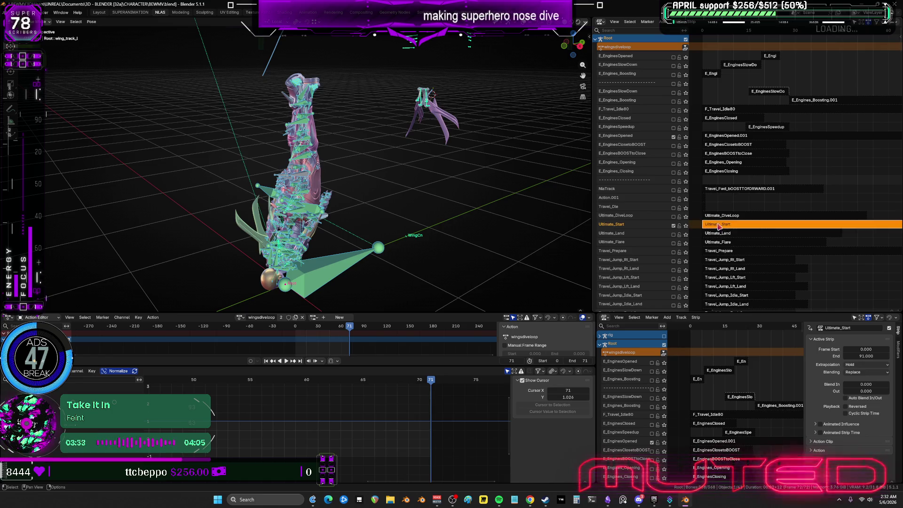
scroll(719, 226, "down", 5)
middle_click_drag(795, 211, 769, 214)
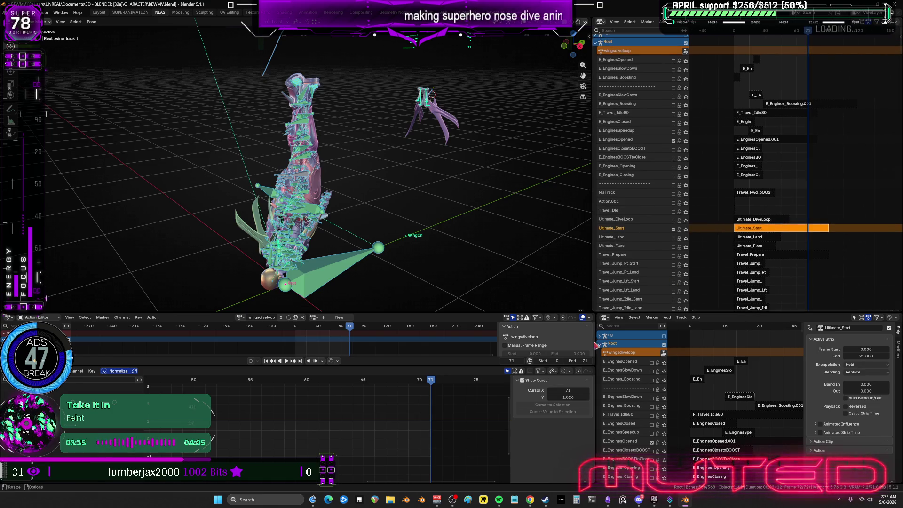
left_click_drag(582, 361, 587, 364)
key("Tab")
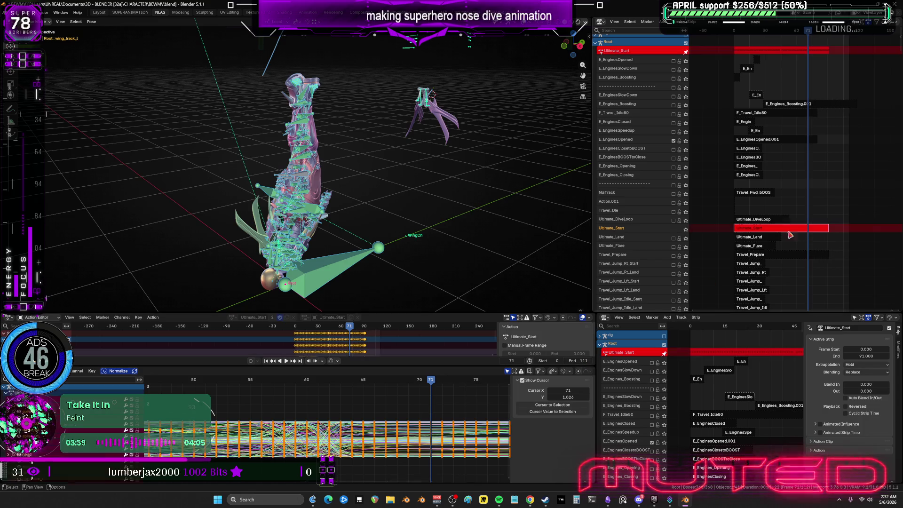
scroll(402, 403, "down", 3)
scroll(402, 403, "down", 2)
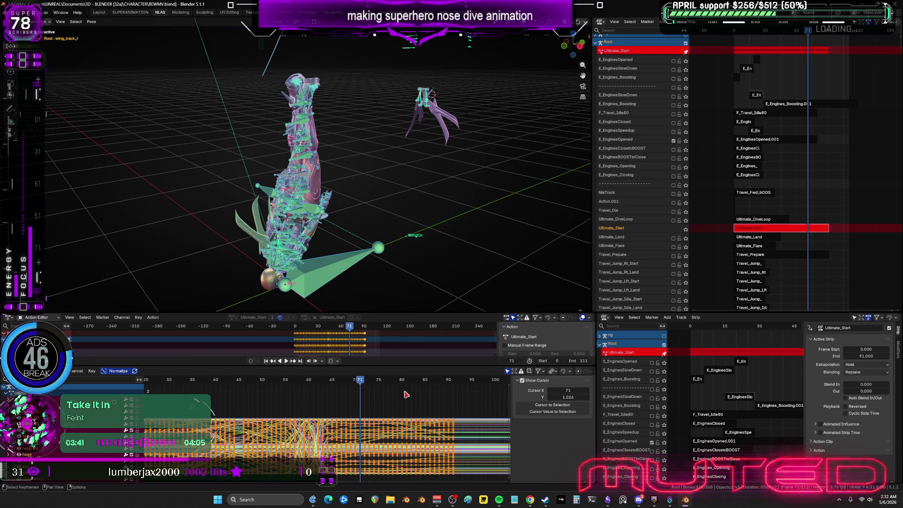
left_click_drag(360, 384, 450, 392)
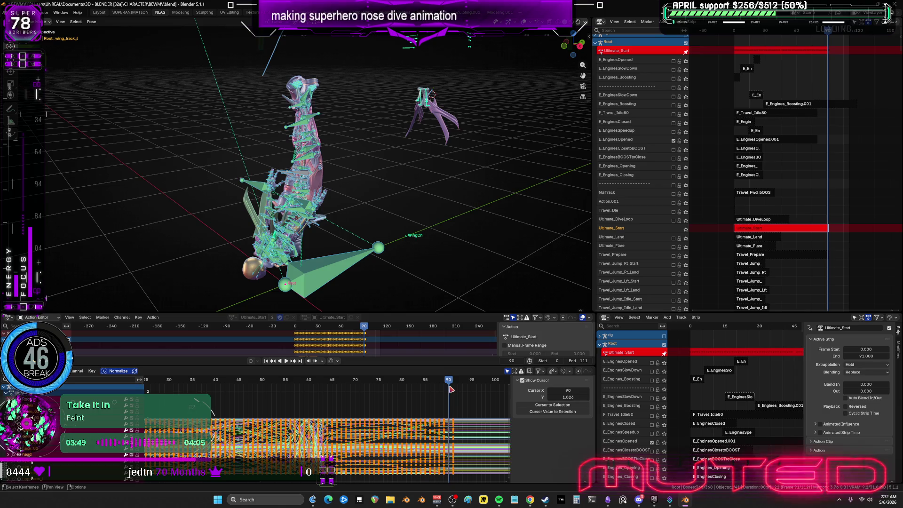
scroll(341, 422, "down", 3)
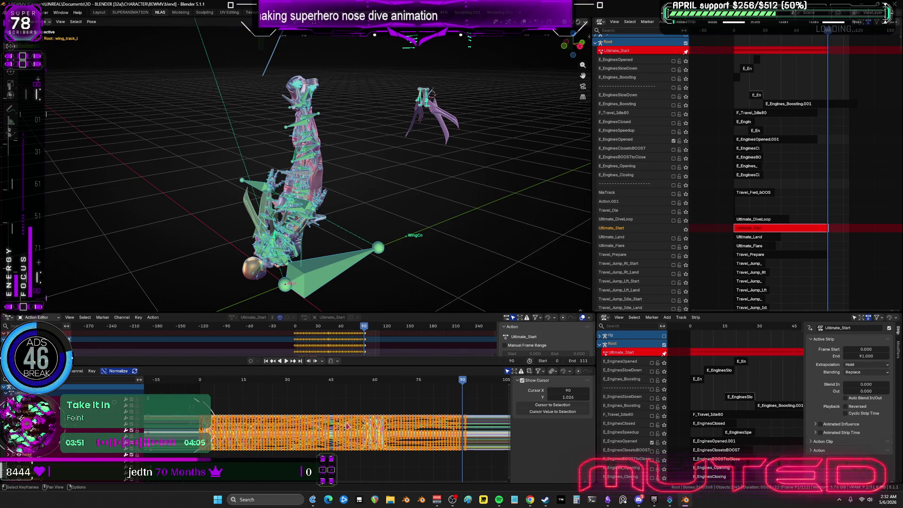
key("space")
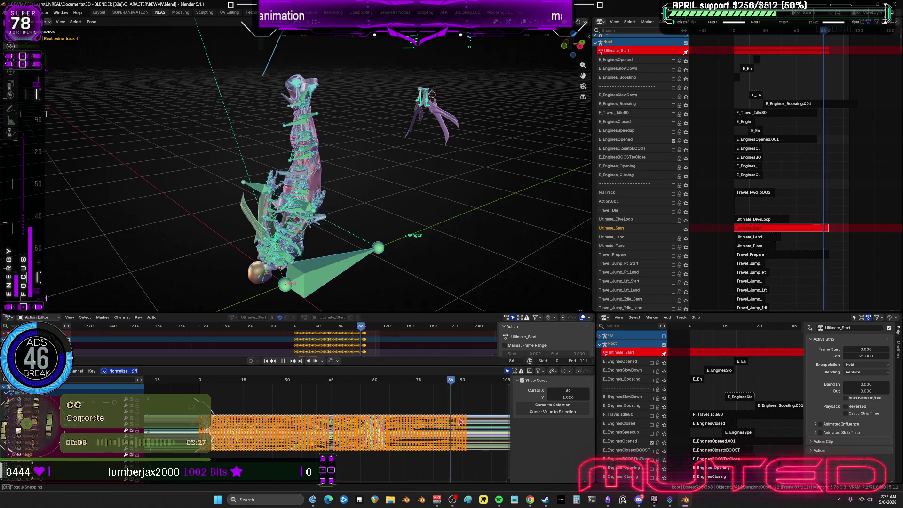
left_click_drag(448, 427, 436, 429)
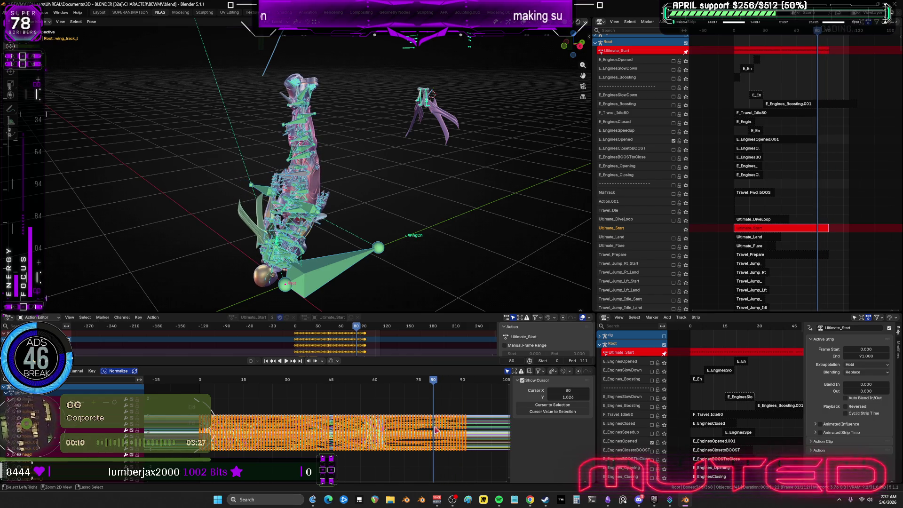
Step: Delete every Ultimate_Start keyframe after frame 80 in the maximized Graph Editor, then replay from frame 0
key("ctrl+space")
left_click_drag(786, 399, 678, 154)
key("Delete")
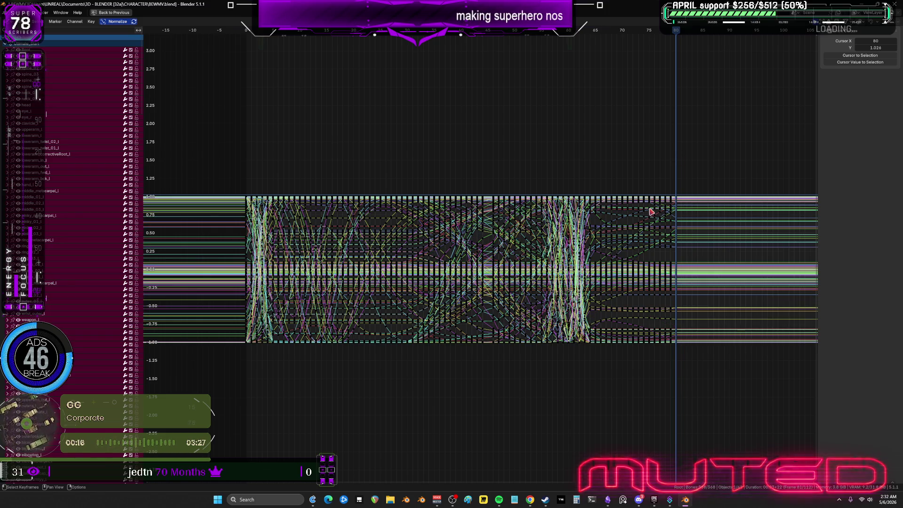
key("ctrl+space")
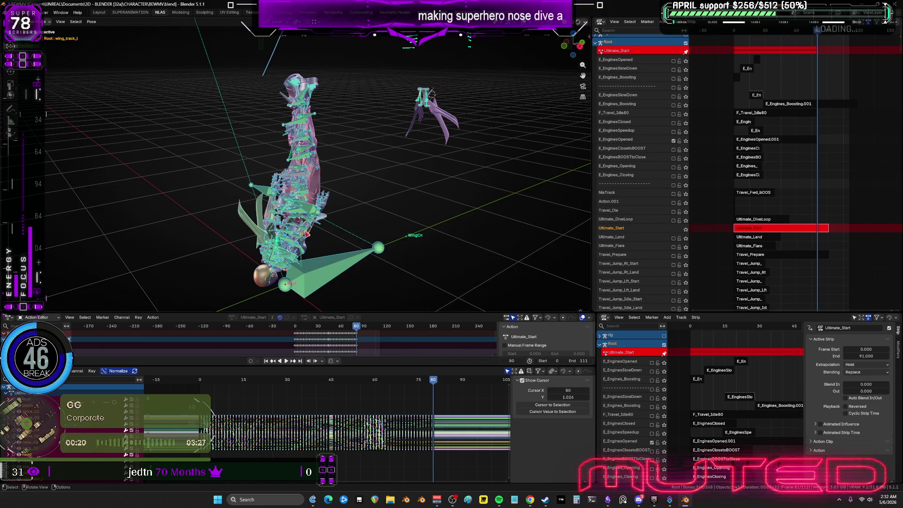
key("space")
left_click(201, 380)
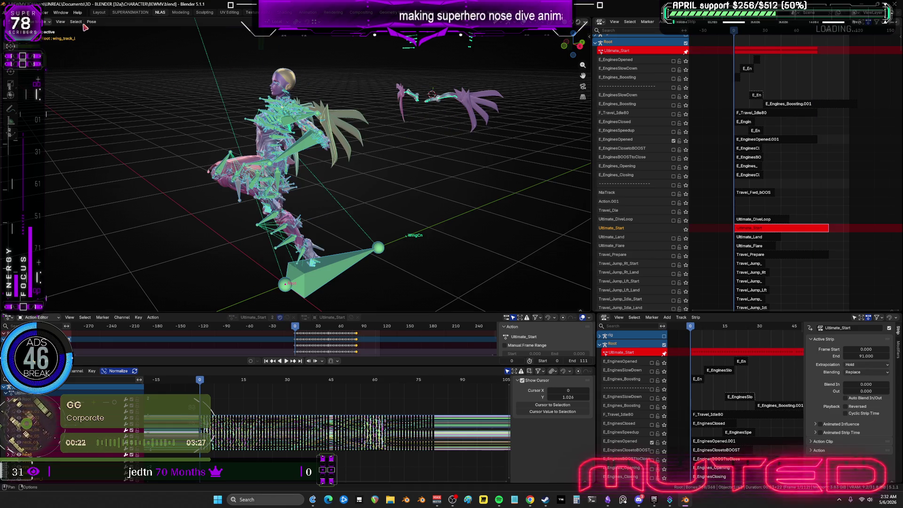
left_click(92, 21)
mouse_move(117, 63)
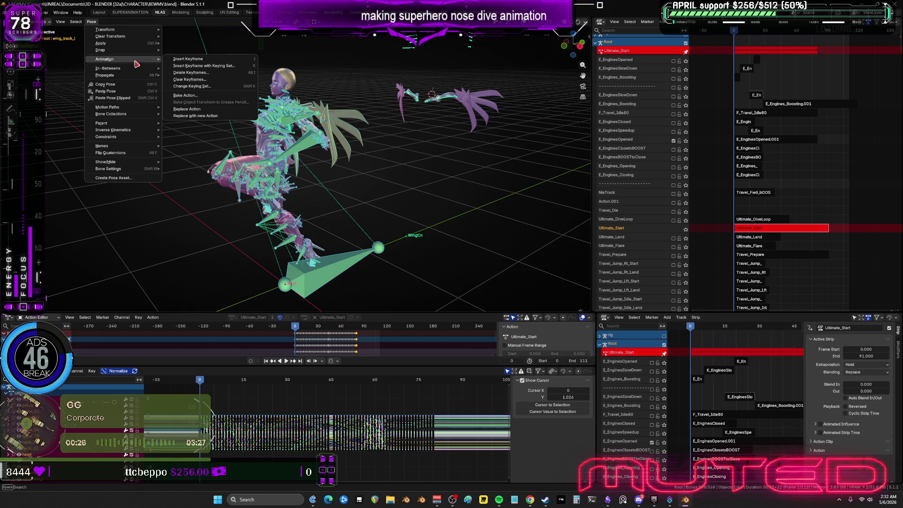
Step: Run Bake Action over frames 0–80 with adjusted channels, then jump to frame 80
left_click(209, 95)
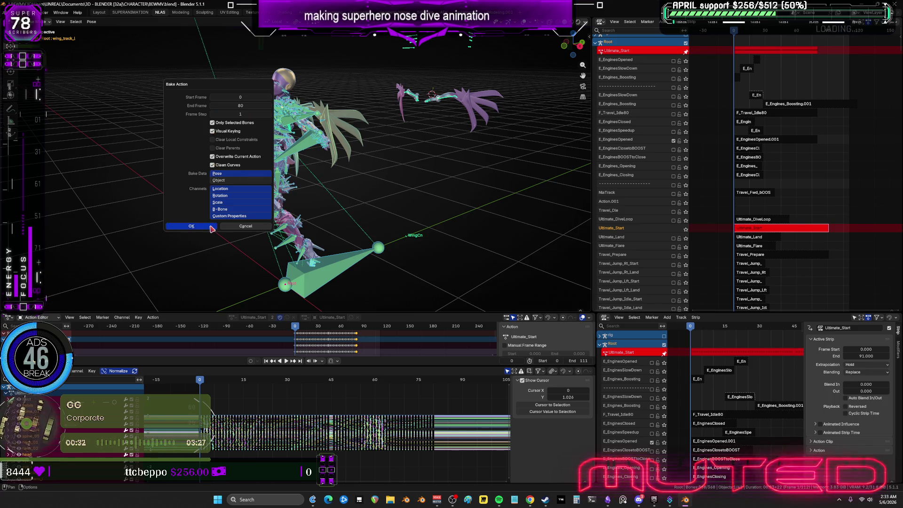
left_click(227, 195)
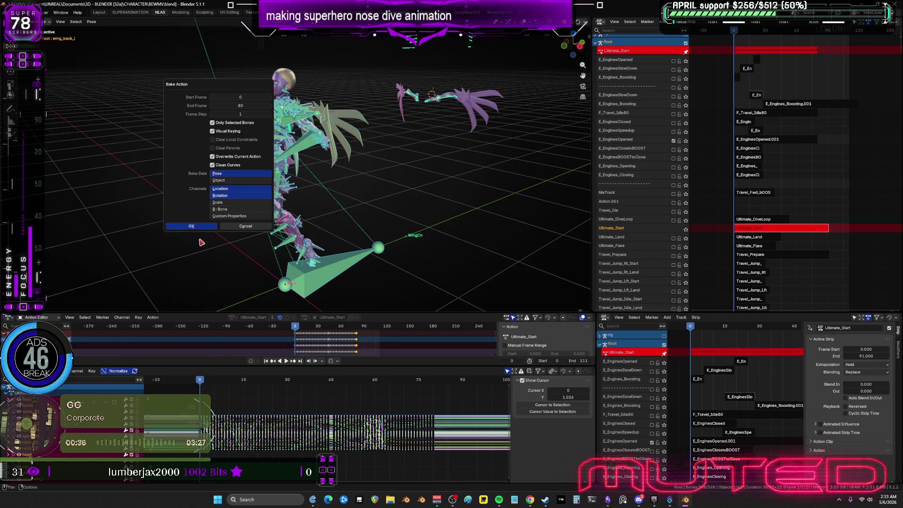
key("Return")
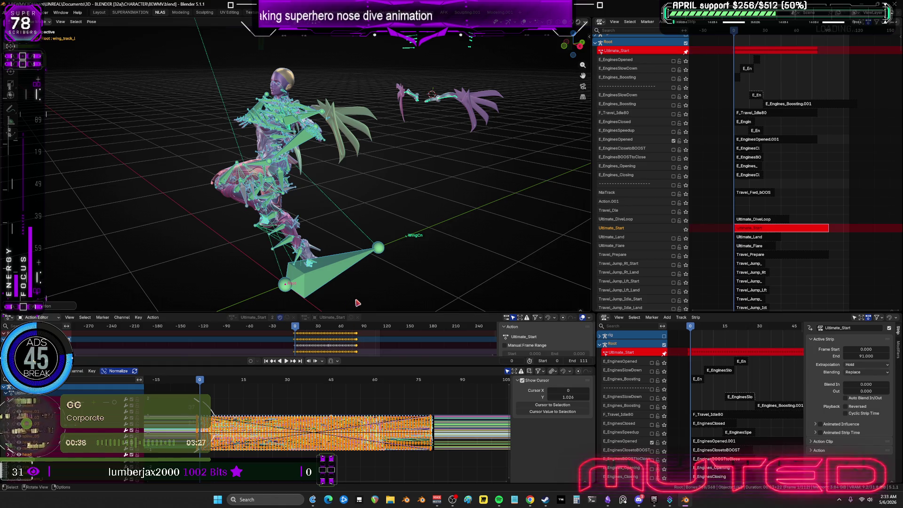
left_click(433, 379)
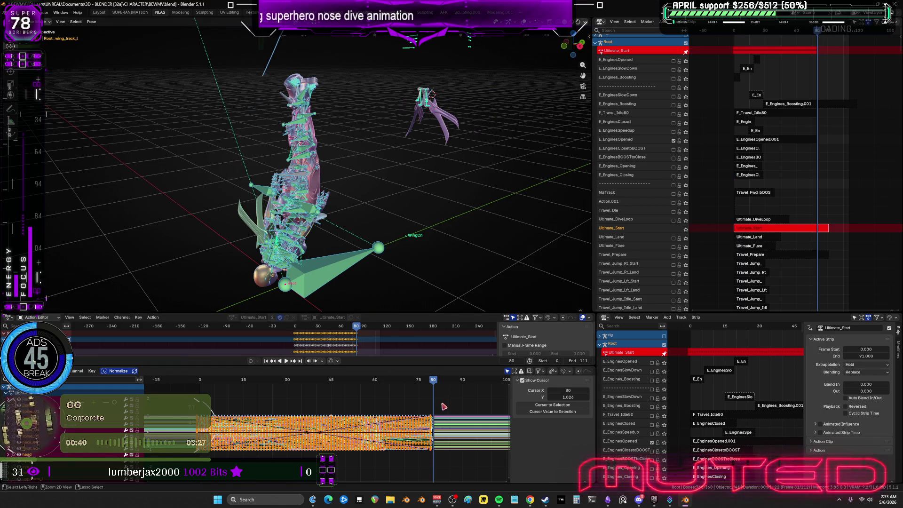
key("ctrl+space")
scroll(551, 351, "up", 8)
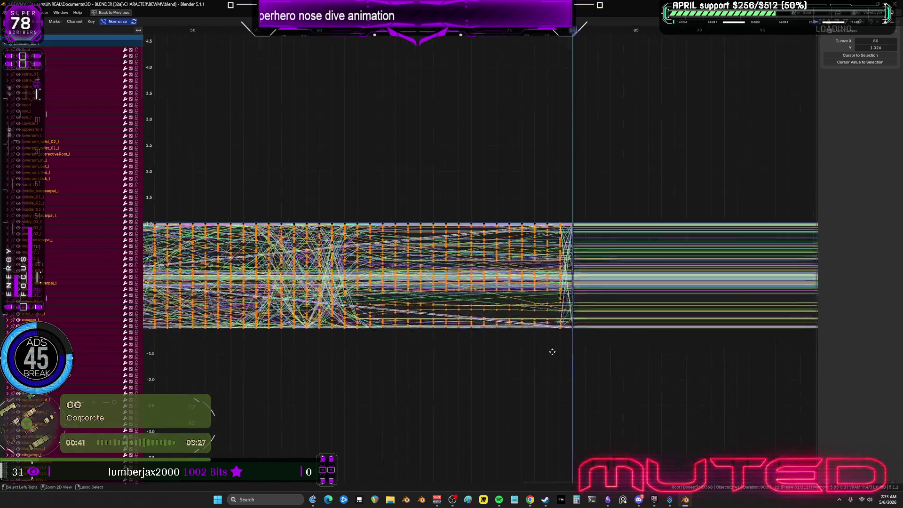
Step: Select all keyframes and clean out the redundant baked keys
left_click(646, 352)
key("a")
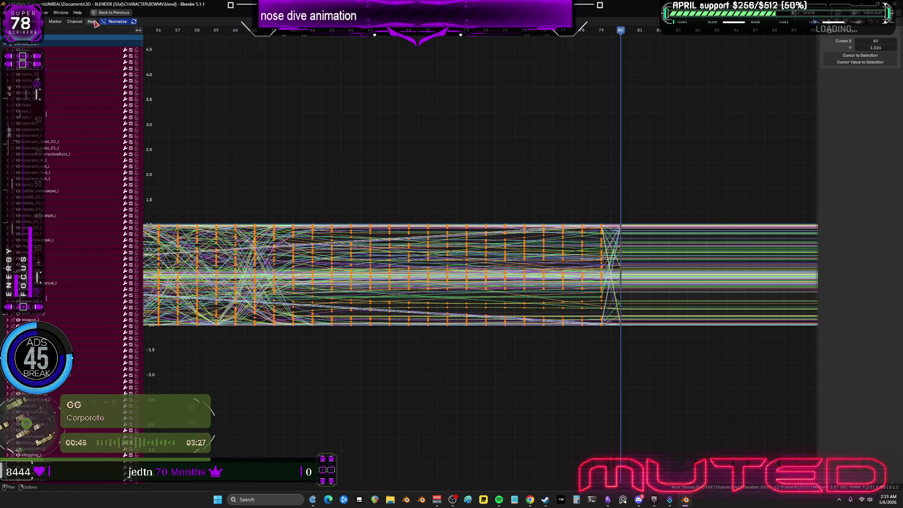
left_click(91, 22)
mouse_move(125, 136)
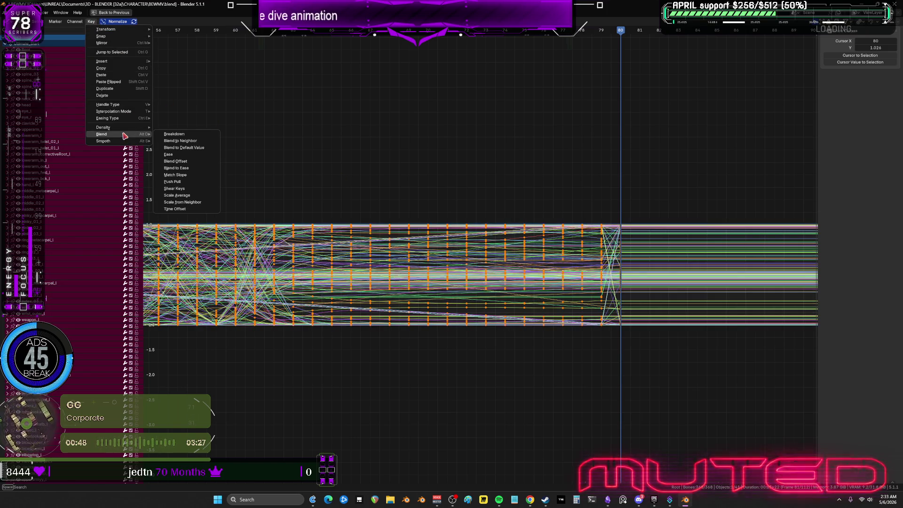
key("Return")
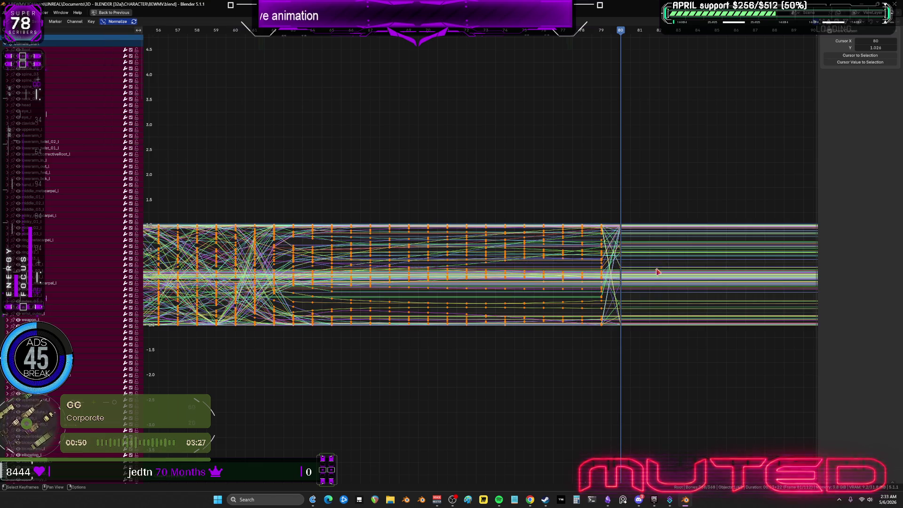
Step: Delete the keyframes at frame 80, select the frame-80 column, and restore the multi-editor layout
left_click_drag(650, 383, 609, 169)
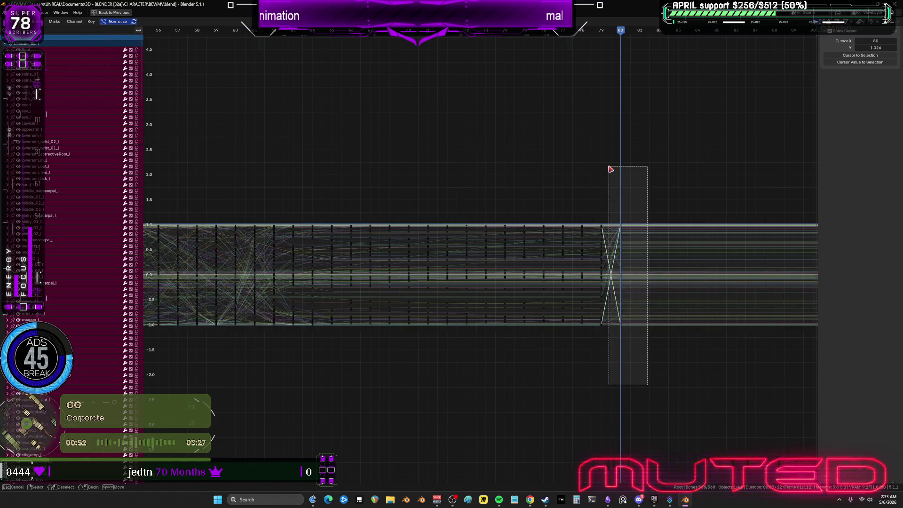
key("Delete")
left_click_drag(621, 361, 612, 228)
scroll(611, 115, "down", 3)
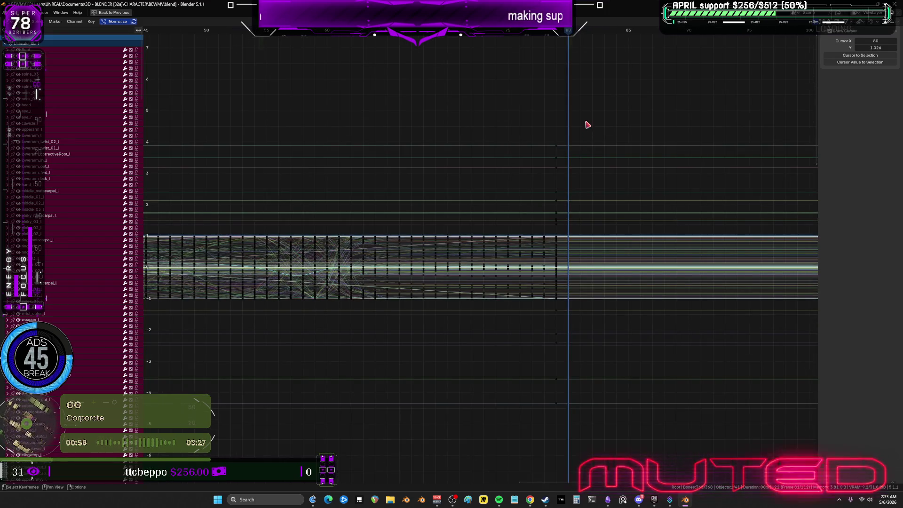
left_click_drag(587, 111, 576, 352)
key("ctrl+space")
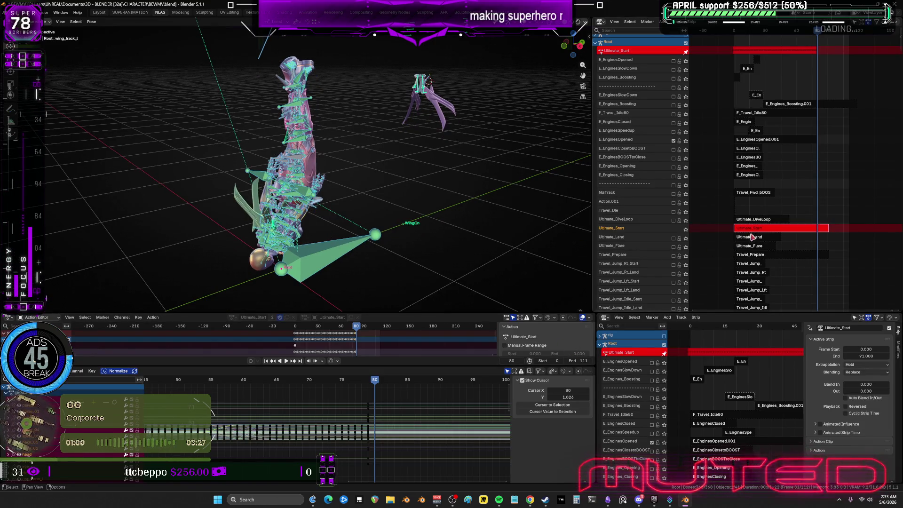
Step: Exit tweak mode, enable the Ultimate_Land track, and hide the bone and grid overlays
key("Tab")
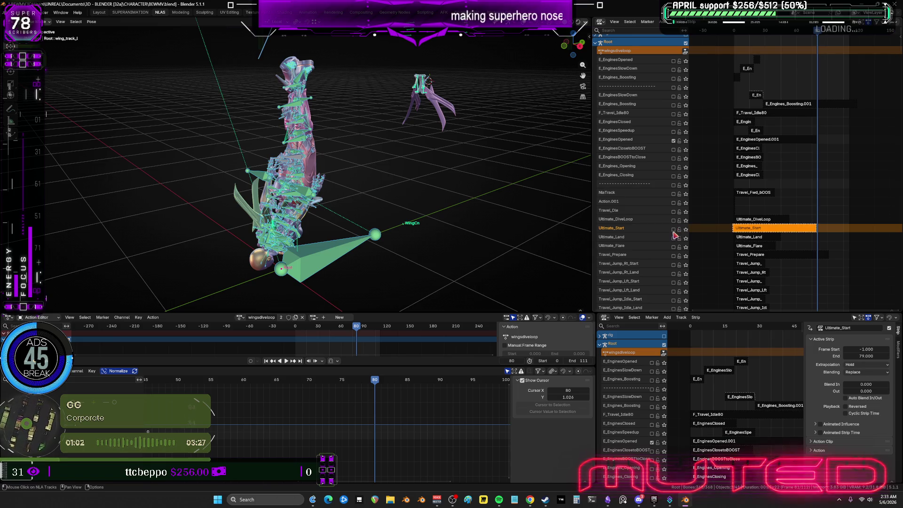
left_click(674, 239)
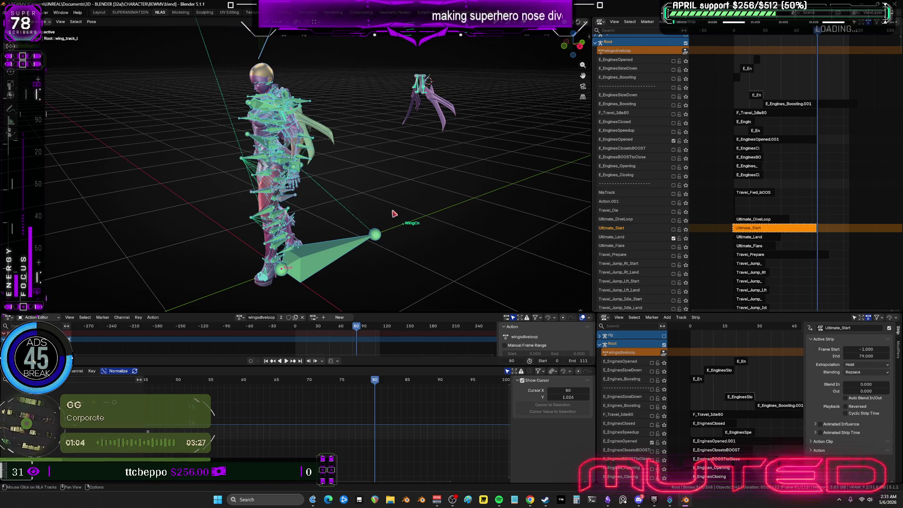
key("shift+alt+z")
scroll(745, 117, "down", 15)
scroll(744, 118, "up", 15)
middle_click_drag(744, 67, 718, 69)
Step: Orbit the viewport to see the character's legs from behind
scroll(718, 69, "up", 2)
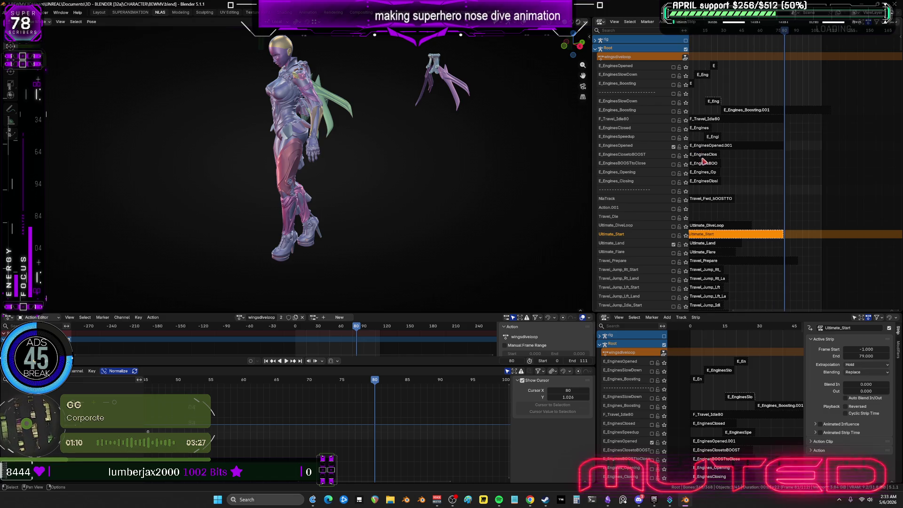
scroll(210, 111, "up", 3)
middle_click_drag(210, 111, 296, 120)
scroll(207, 111, "up", 3)
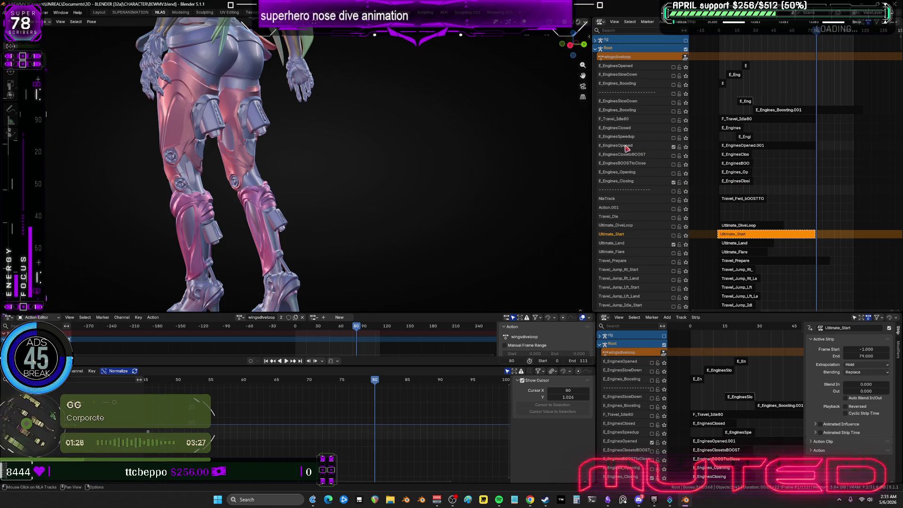
Step: Move the E_Engines_Closing track up four places below E_EnginesSpeedup and select its strip
right_click(629, 184)
mouse_move(631, 183)
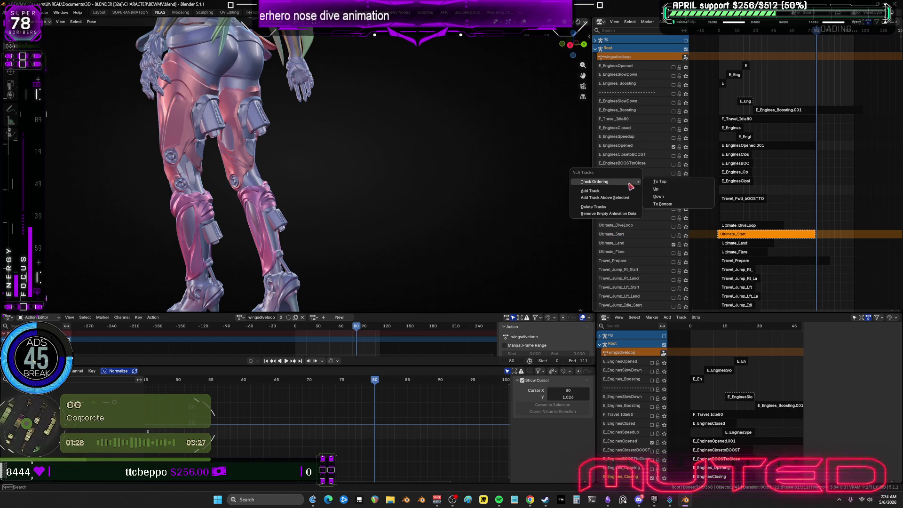
left_click(662, 190)
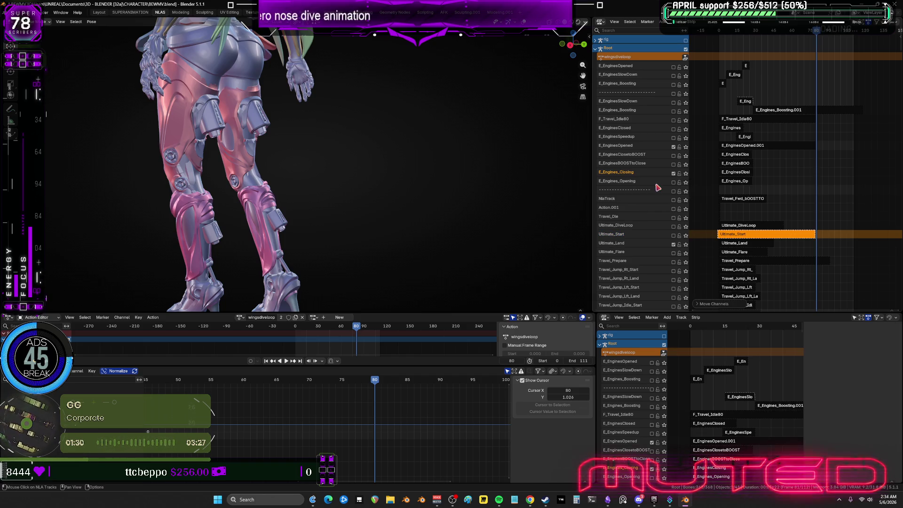
right_click(626, 176)
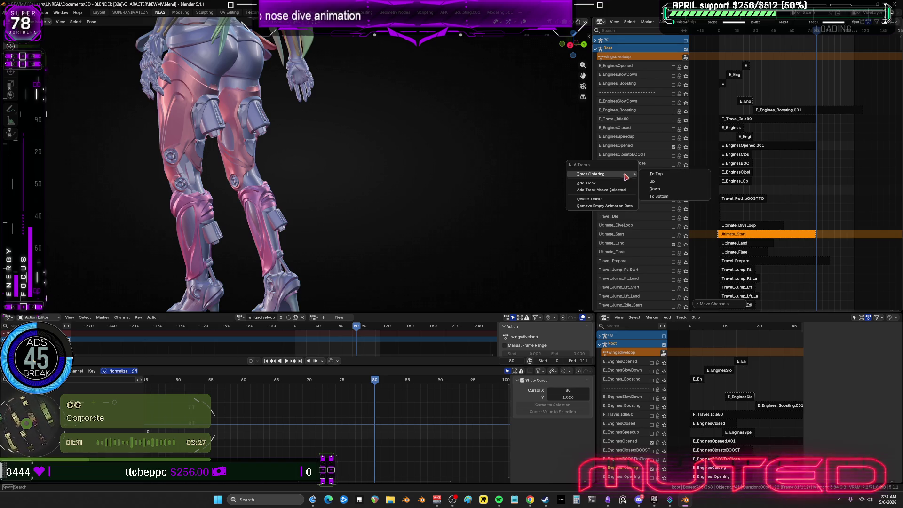
left_click(650, 179)
right_click(627, 166)
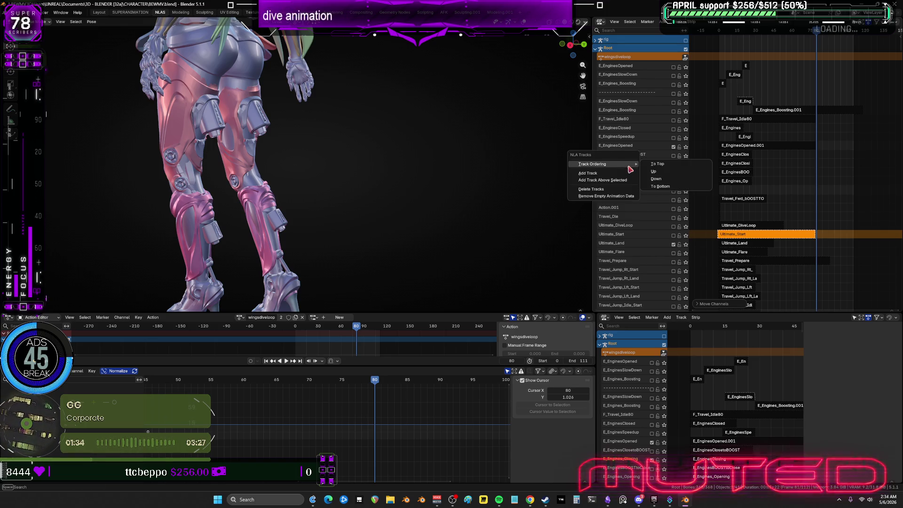
left_click(657, 173)
right_click(625, 157)
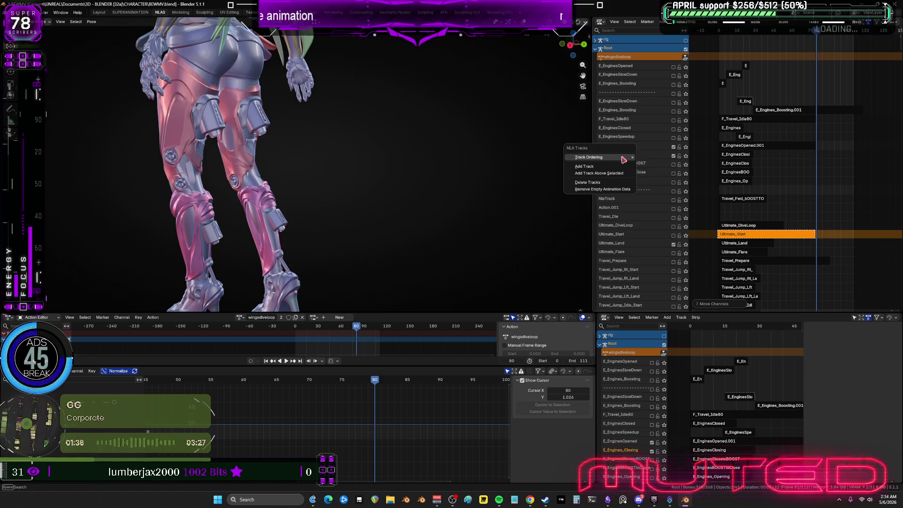
left_click(663, 162)
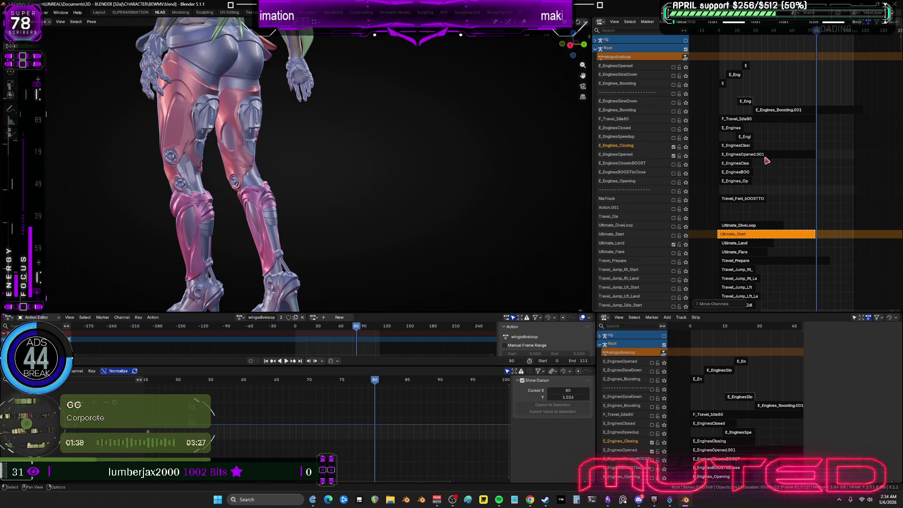
scroll(732, 156, "up", 1)
left_click_drag(727, 148, 764, 150)
Step: Move the E_EnginesClosing strip earlier, preview poses at frames 32–43, and set its start to frame 14
left_click(734, 137)
mouse_move(715, 37)
left_mouse_down()
mouse_move(698, 37)
mouse_move(738, 42)
mouse_move(747, 56)
left_mouse_up()
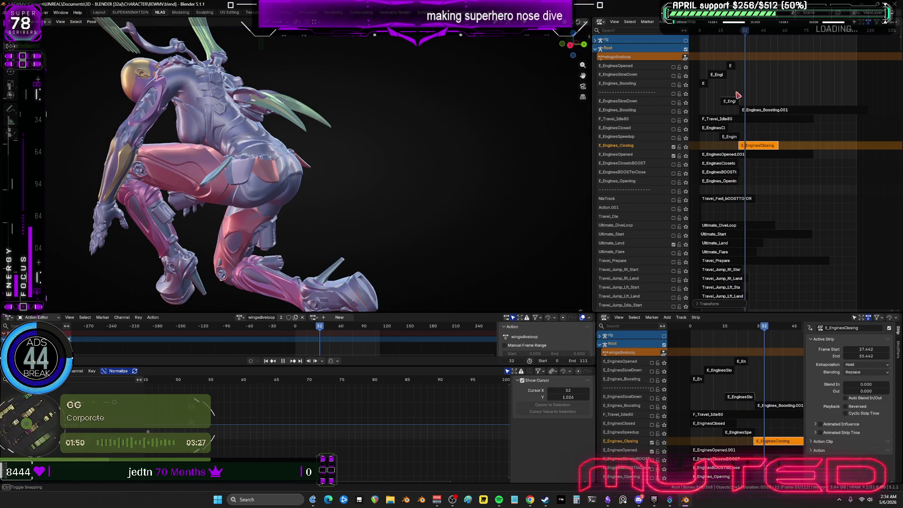
left_click_drag(737, 95, 737, 96)
mouse_move(744, 42)
left_mouse_down()
mouse_move(775, 41)
mouse_move(753, 43)
mouse_move(761, 47)
mouse_move(767, 151)
mouse_move(747, 145)
left_mouse_up()
key("n")
left_click_drag(856, 53, 842, 53, "ctrl")
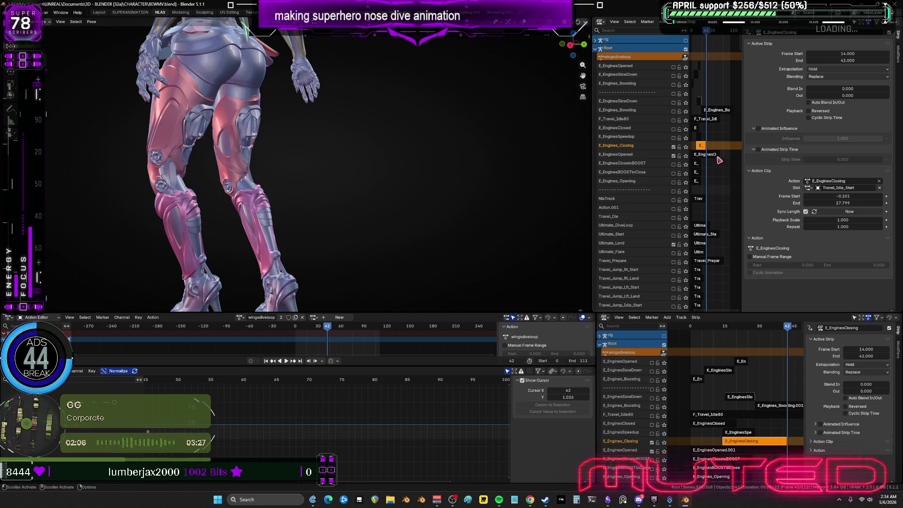
Step: In the maximized NLA editor, set the E_EnginesOpened.001 strip's end frame to 15
key("ctrl+space")
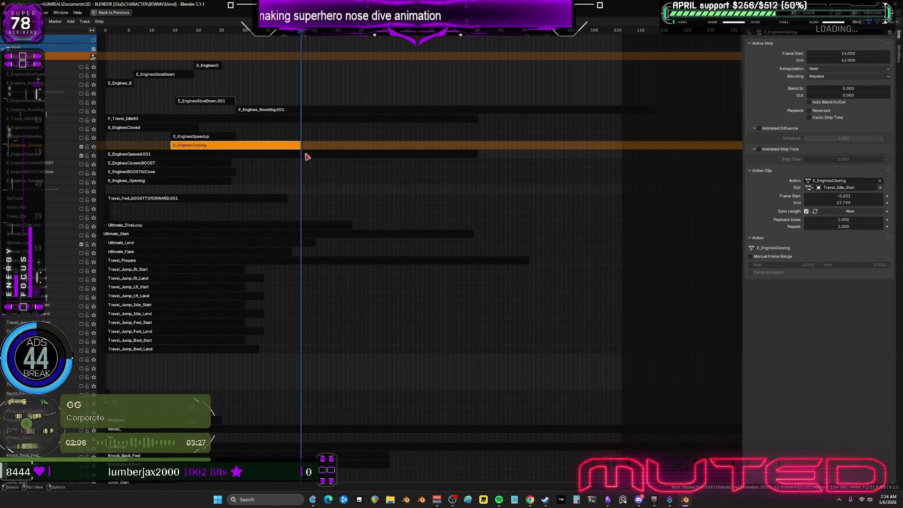
left_click(404, 154)
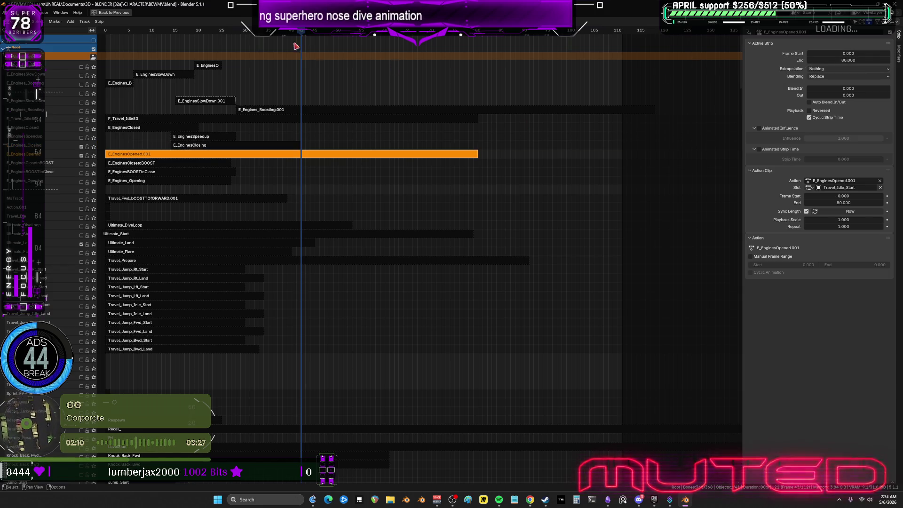
left_click(845, 60)
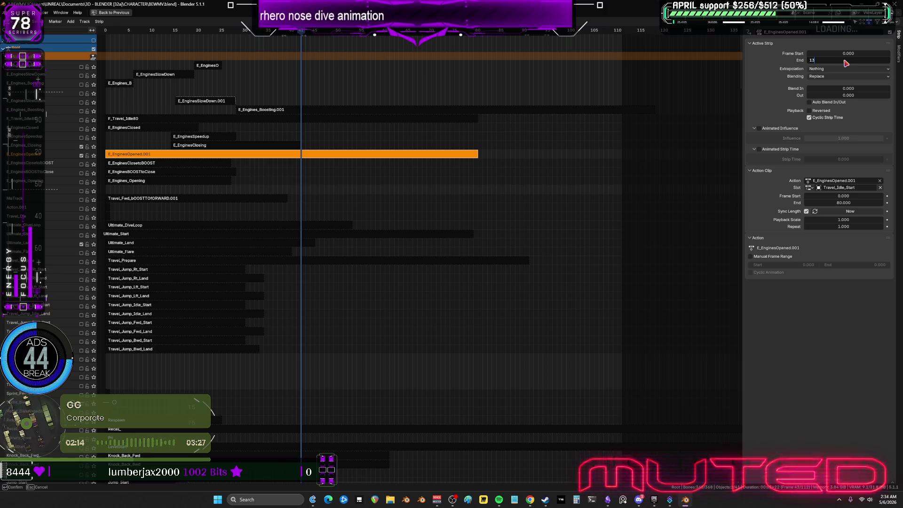
key("Return")
left_click(833, 61)
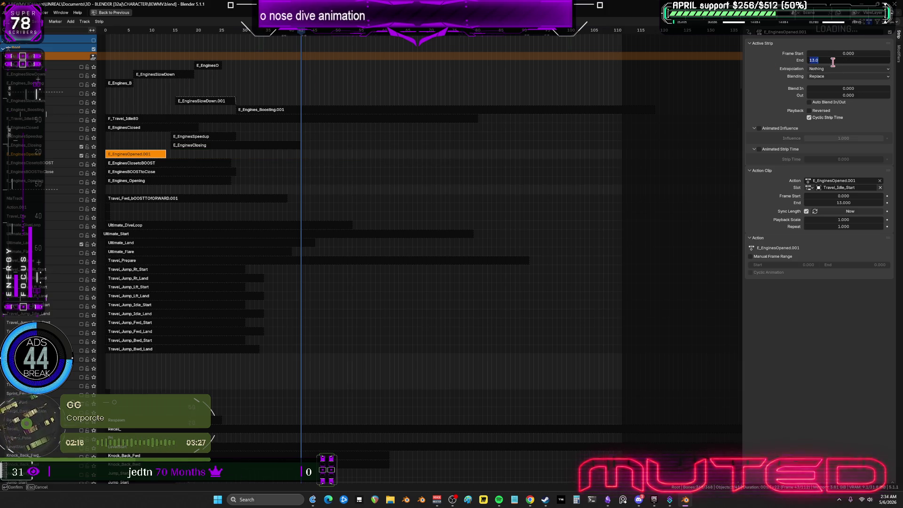
type("15.000")
key("Return")
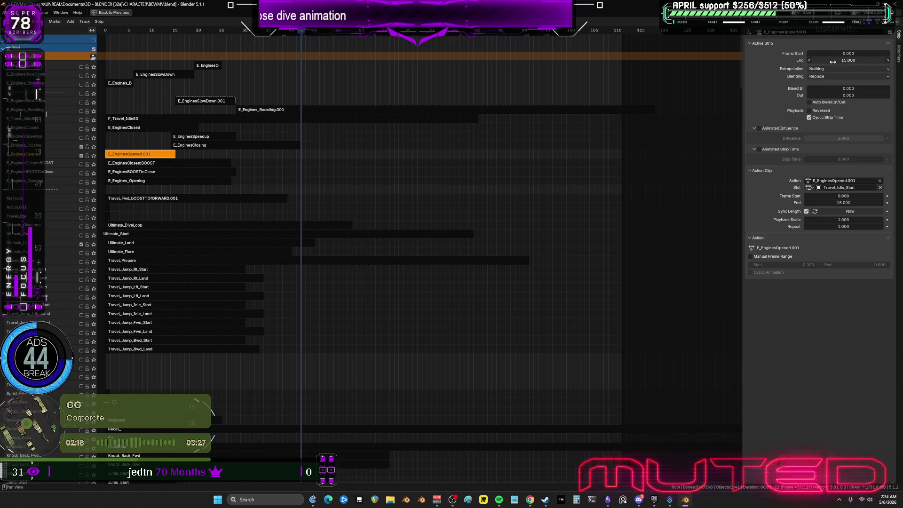
Step: Check the E_EnginesClosed and E_EnginesClosing strips at the start of the timeline, then restore the layout
middle_click_drag(163, 155, 254, 155)
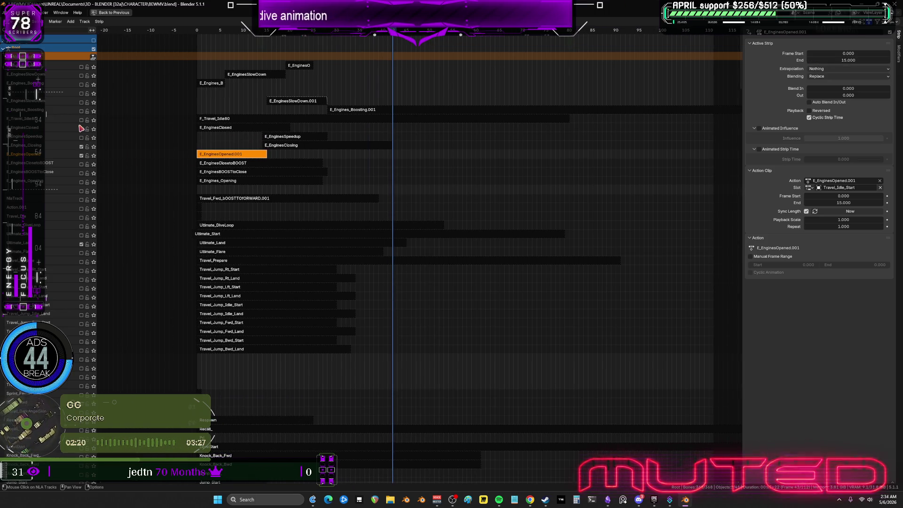
left_click(225, 129)
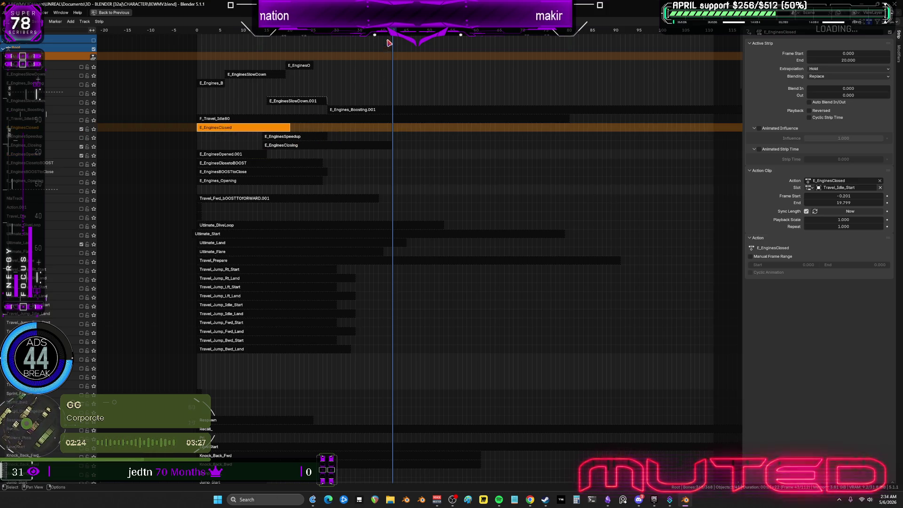
left_click(278, 145)
key("ctrl+space")
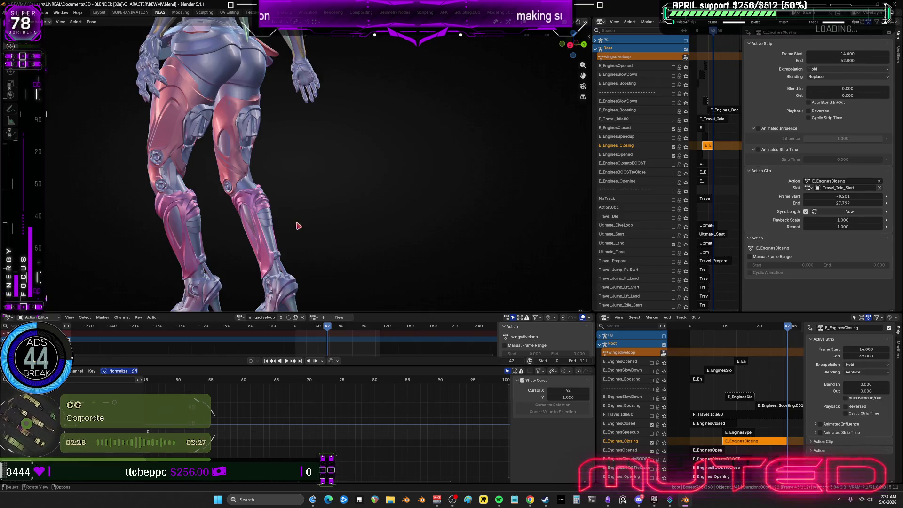
Step: Scrub frames 21 to 38 to check the engine timing, then maximize the NLA editor
mouse_move(322, 329)
left_mouse_down()
mouse_move(294, 331)
mouse_move(336, 339)
mouse_move(320, 345)
left_mouse_up()
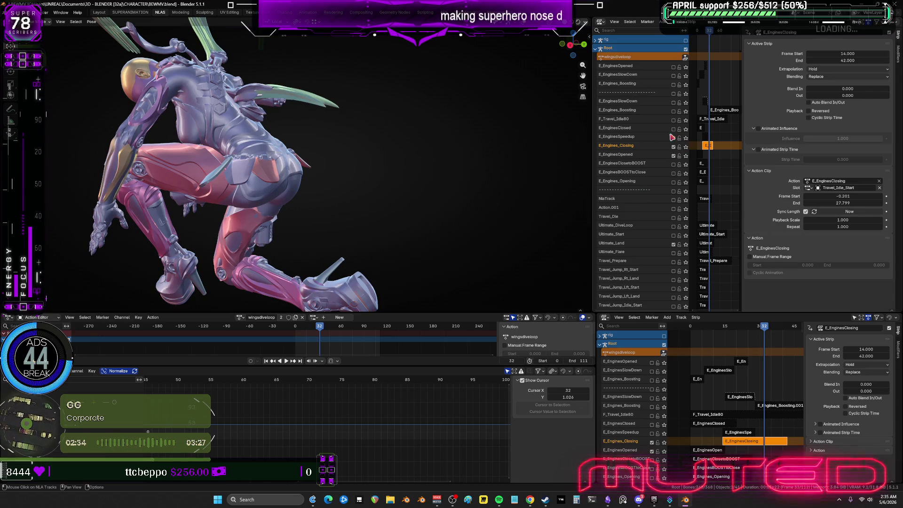
mouse_move(291, 220)
left_mouse_down()
mouse_move(306, 217)
mouse_move(325, 239)
mouse_move(272, 251)
left_mouse_up()
left_click_drag(275, 253, 285, 254)
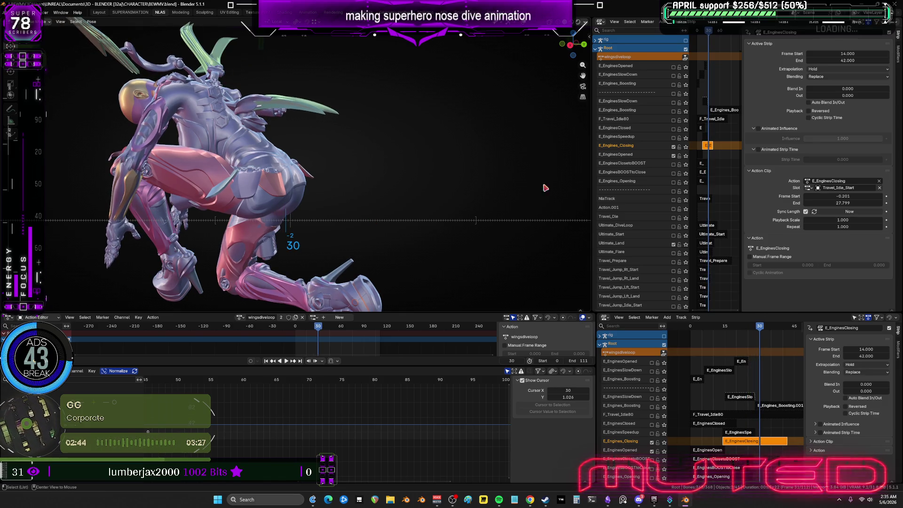
key("ctrl+space")
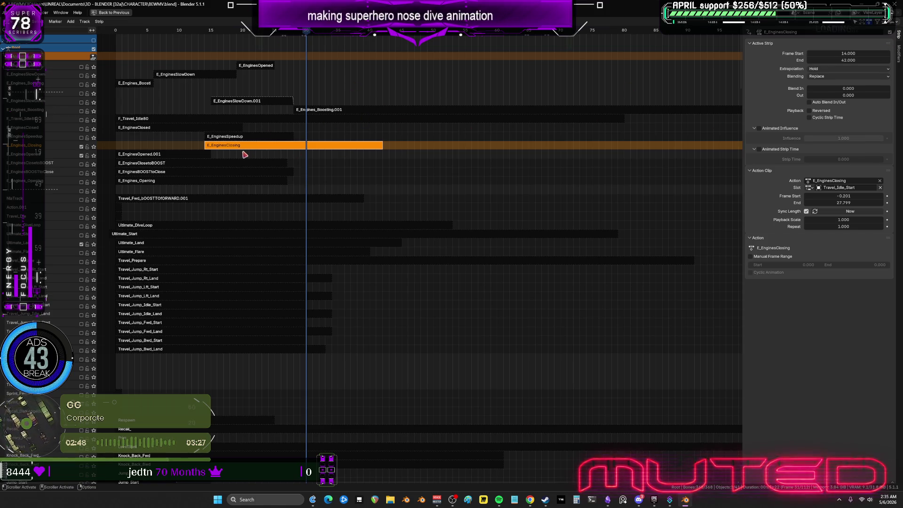
Step: Start E_EnginesClosing at frame 20 and end E_EnginesOpened.001 at frame 21
left_click(849, 53)
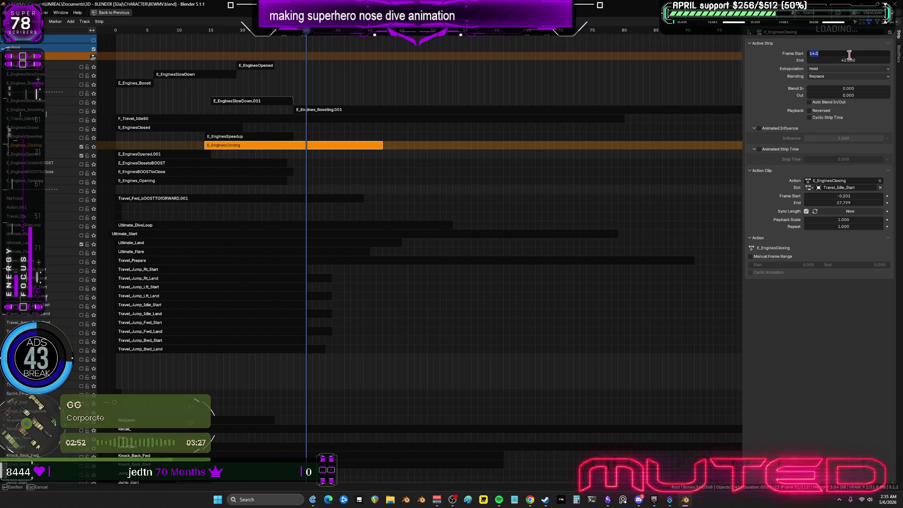
type("20")
key("Return")
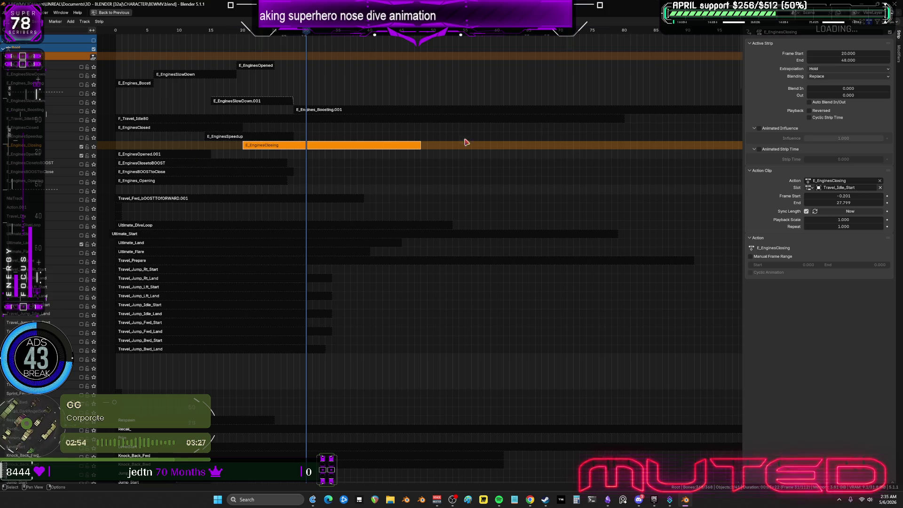
left_click(160, 154)
left_click(853, 60)
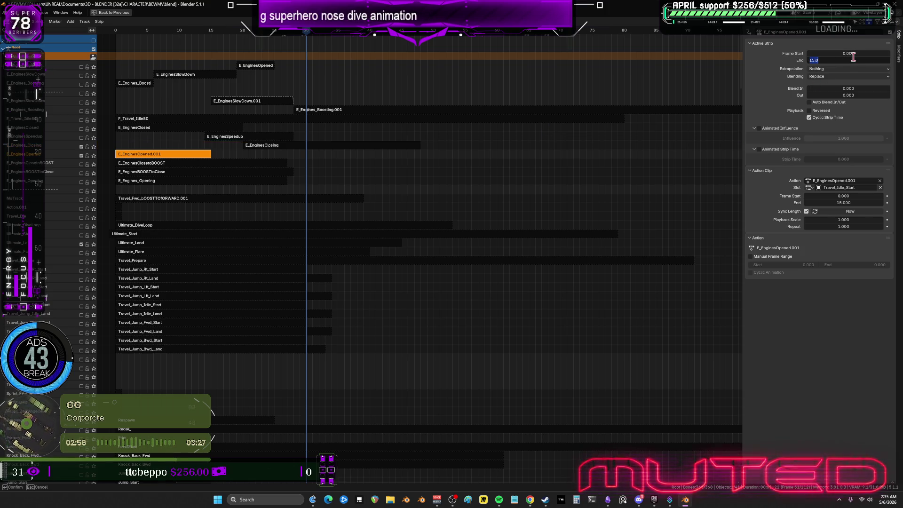
key("Return")
Step: Check the pose at frame 21, then maximize the NLA editor and fit the strips in view
key("ctrl+space")
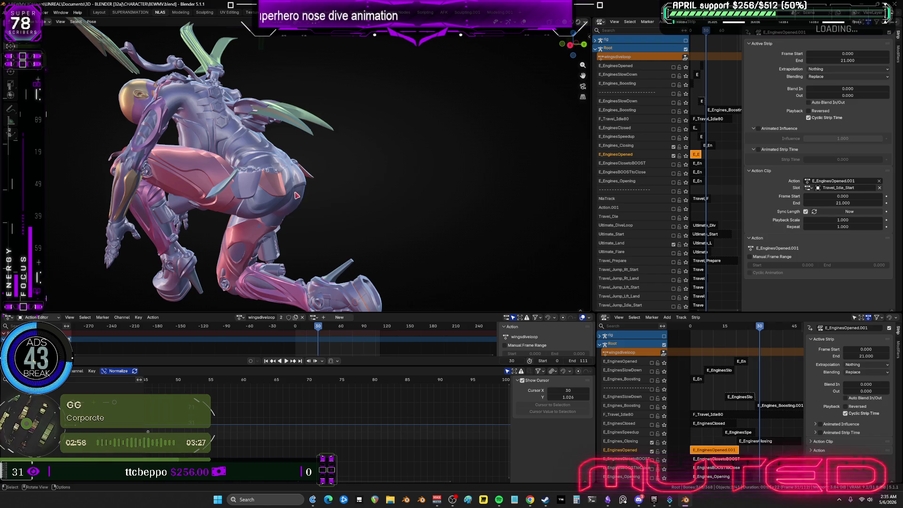
mouse_move(300, 232)
left_mouse_down()
mouse_move(287, 240)
mouse_move(356, 257)
mouse_move(345, 259)
left_mouse_up()
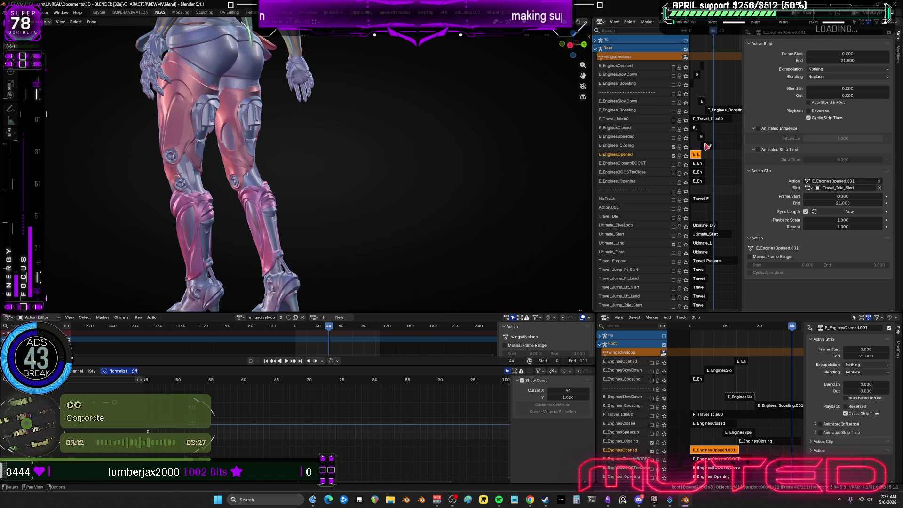
key("ctrl+space")
mouse_move(515, 162)
middle_mouse_down("ctrl")
mouse_move(252, 168)
mouse_move(417, 185)
middle_mouse_up("ctrl")
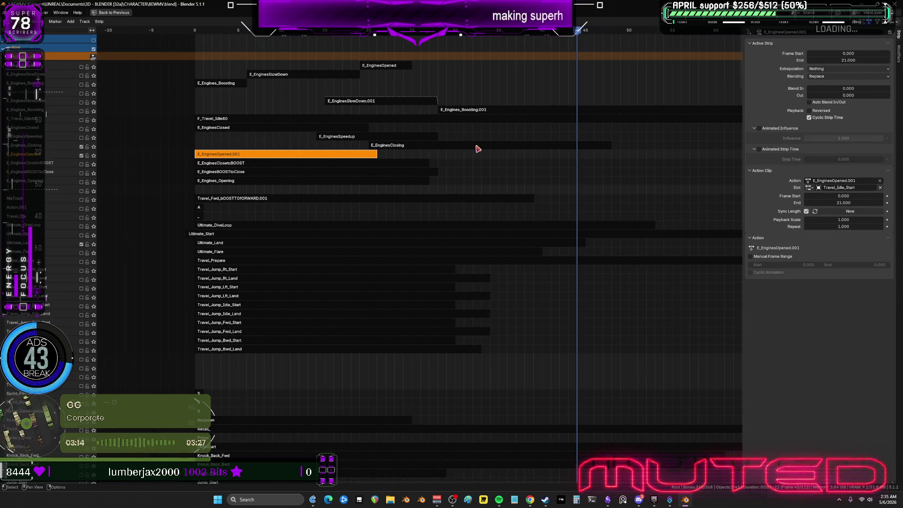
Step: Move the E_EnginesClosing strip left and enter 14 as its start frame, spanning 14–42
left_click(587, 146)
key("g")
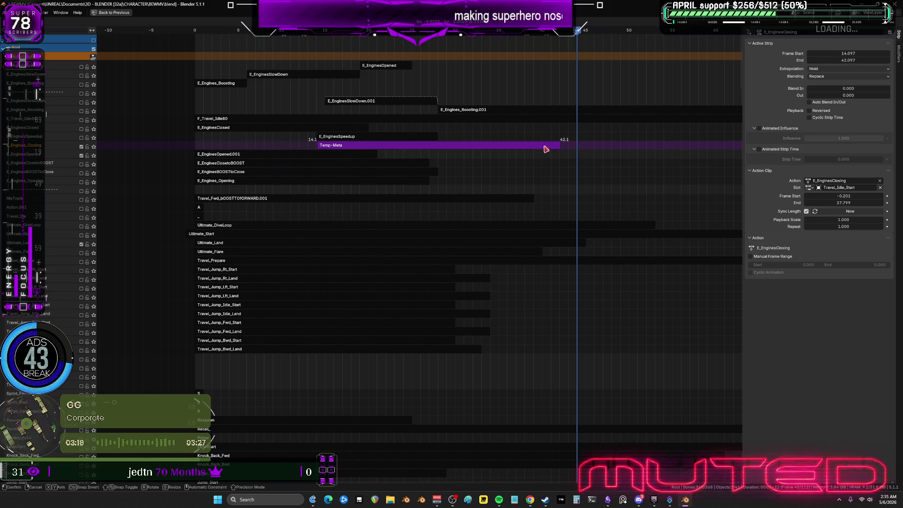
left_click(817, 68)
left_click(839, 54)
type("14")
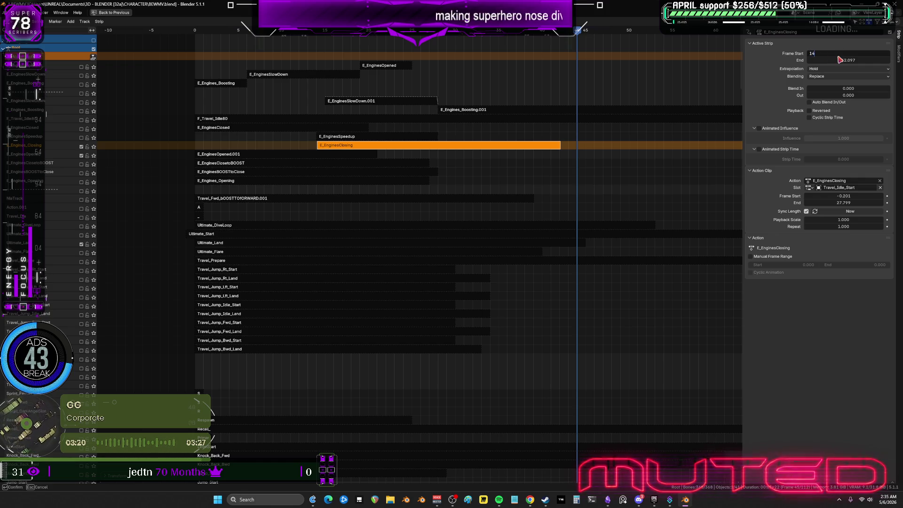
key("Return")
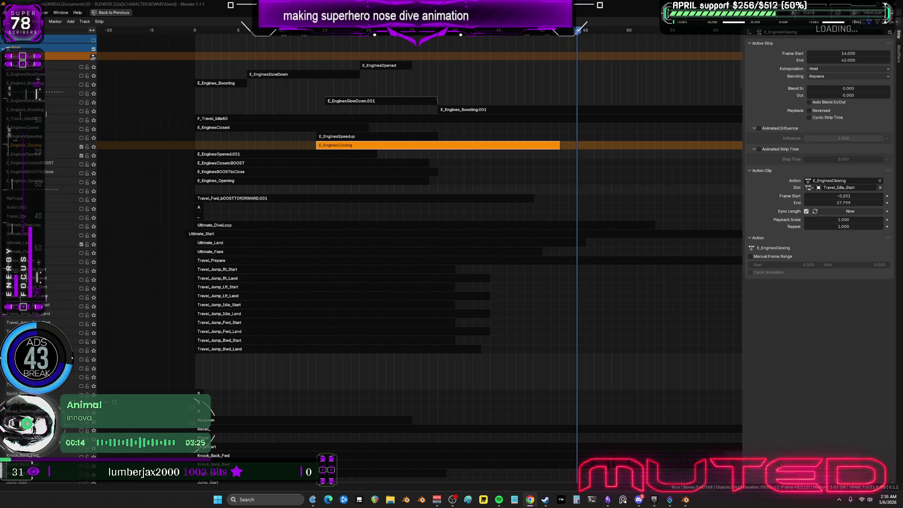
Step: Bring up the Obsidian planning canvas and pan across its node groups
left_click(609, 504)
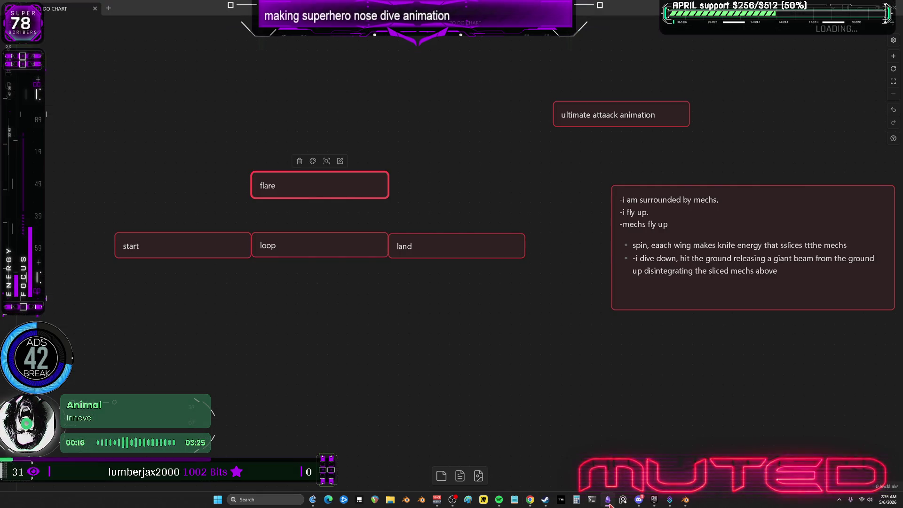
scroll(480, 252, "down", 10, "ctrl")
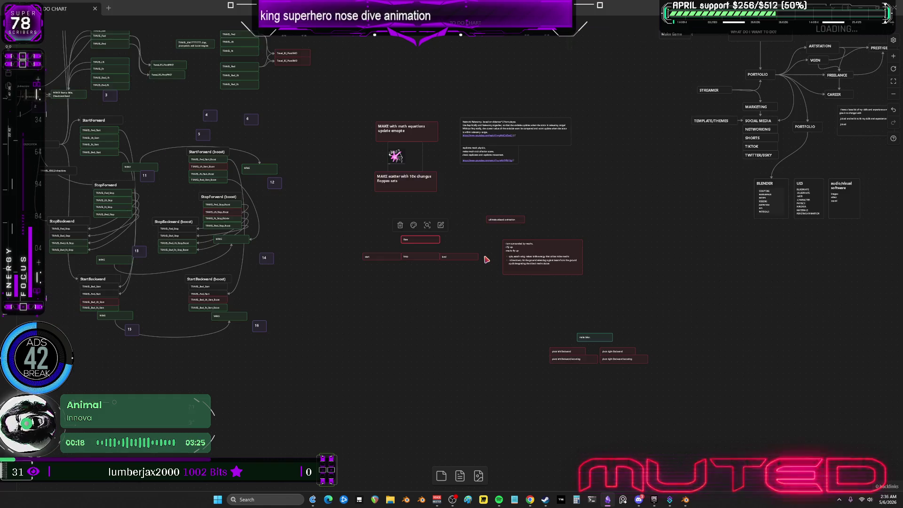
scroll(593, 233, "up", 5, "ctrl")
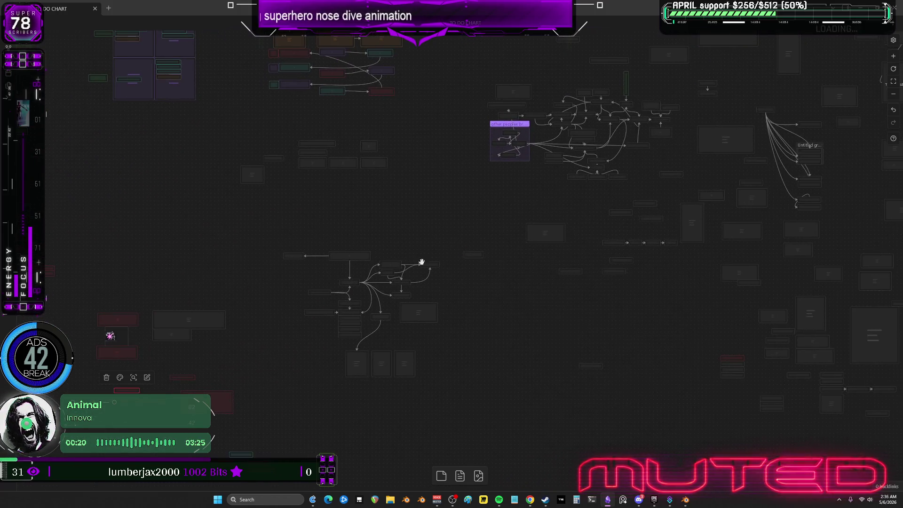
left_click_drag(627, 156, 425, 215)
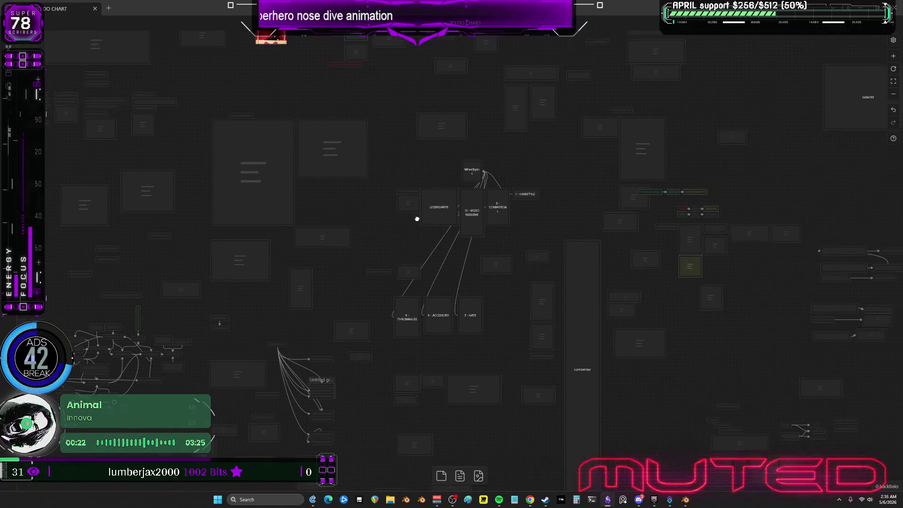
scroll(425, 216, "down", 5, "ctrl")
mouse_move(573, 209)
left_mouse_down()
mouse_move(518, 293)
mouse_move(207, 147)
left_mouse_up()
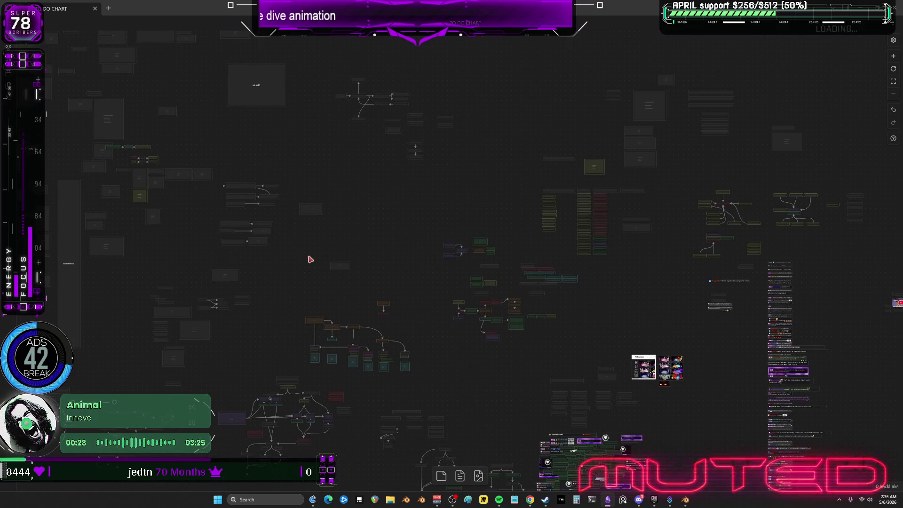
scroll(446, 151, "up", 10, "ctrl")
scroll(441, 228, "up", 10, "ctrl")
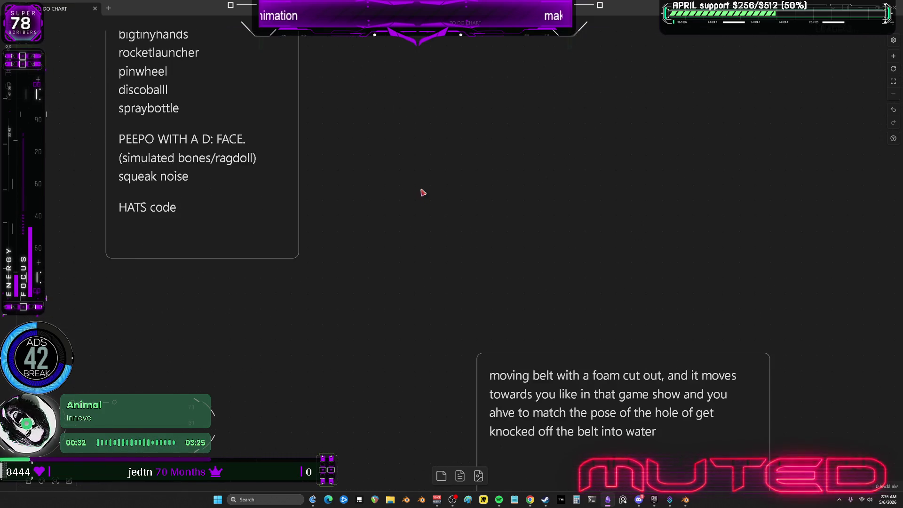
Step: Look over the list, asset pack ideas, kekw potate, shorts, VIDEO REDEEMS, COMMERCIAL and HAIRSTYLE cards
left_click_drag(424, 194, 603, 347)
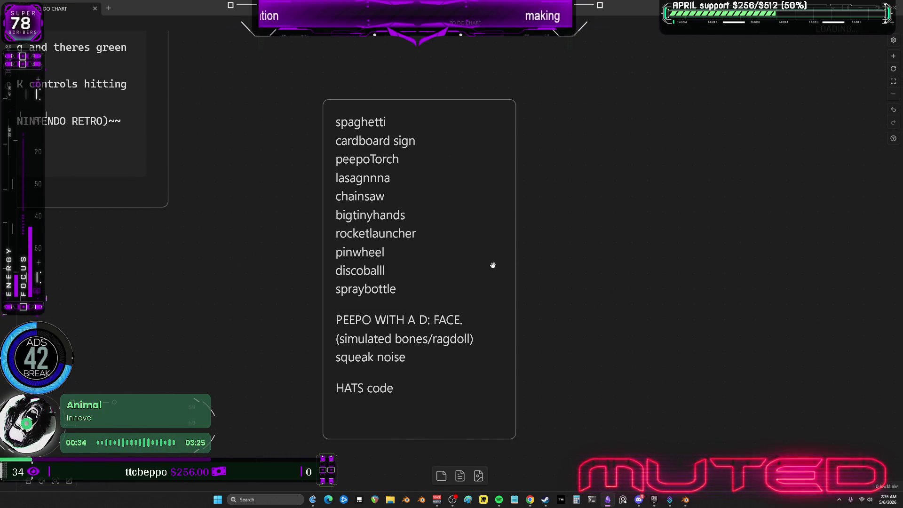
left_click_drag(632, 155, 541, 440)
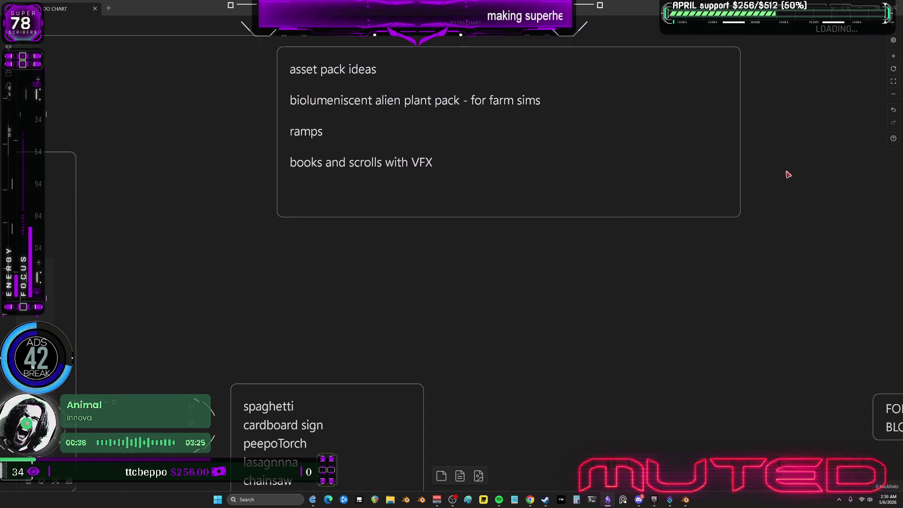
mouse_move(685, 141)
left_mouse_down()
mouse_move(704, 494)
mouse_move(512, 391)
mouse_move(575, 291)
mouse_move(432, 262)
left_mouse_up()
left_click_drag(560, 303, 331, 240)
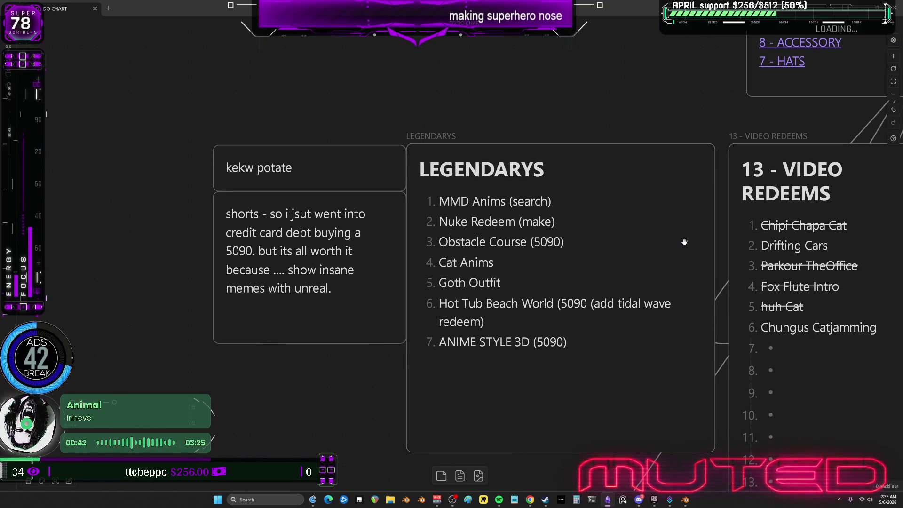
mouse_move(787, 246)
left_mouse_down()
mouse_move(703, 227)
mouse_move(688, 207)
mouse_move(161, 194)
left_mouse_up()
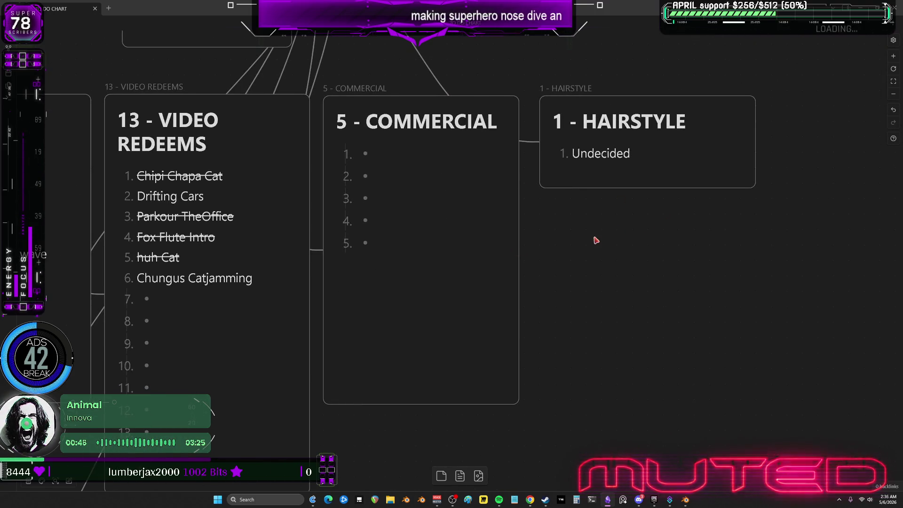
mouse_move(601, 230)
left_mouse_down()
mouse_move(482, 264)
mouse_move(472, 214)
mouse_move(547, 260)
mouse_move(405, 230)
left_mouse_up()
scroll(404, 230, "down", 5)
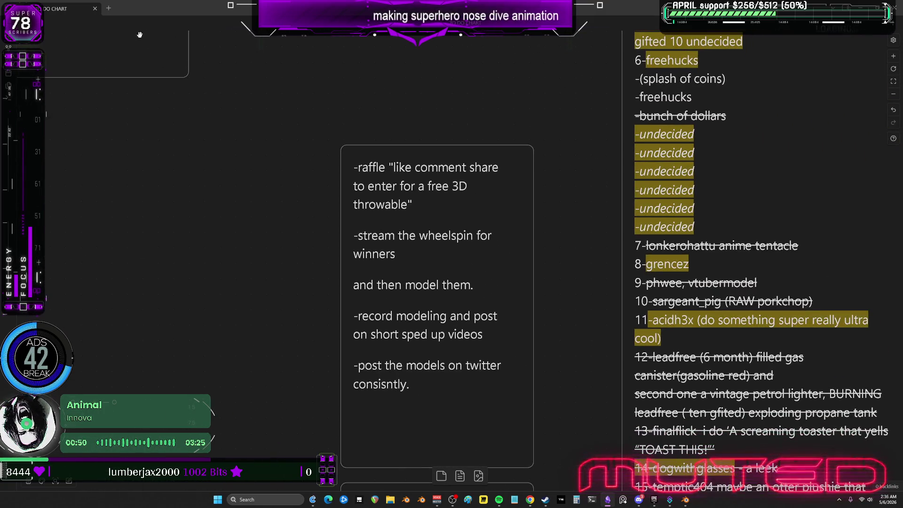
Step: Review the ACCESSORY, HATS, THROWABLES, moving-belt and chungus cat cards, then zoom out to the overview
left_click_drag(172, 273, 708, 176)
mouse_move(213, 268)
left_mouse_down()
mouse_move(417, 207)
mouse_move(685, 164)
left_mouse_up()
left_click_drag(255, 216, 594, 133)
left_click_drag(446, 331, 450, 200)
mouse_move(564, 320)
left_mouse_down()
mouse_move(496, 226)
mouse_move(418, 145)
left_mouse_up()
mouse_move(684, 359)
left_mouse_down()
mouse_move(383, 304)
mouse_move(276, 295)
left_mouse_up()
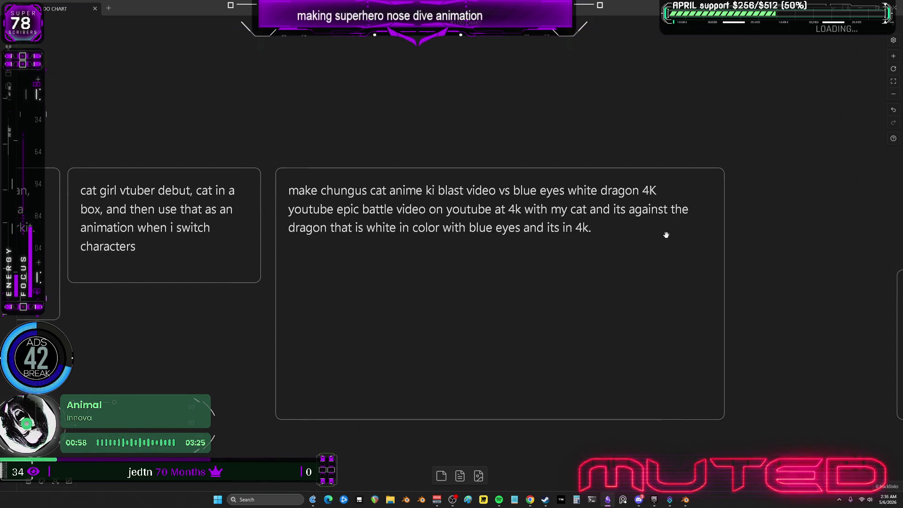
key("shift+1")
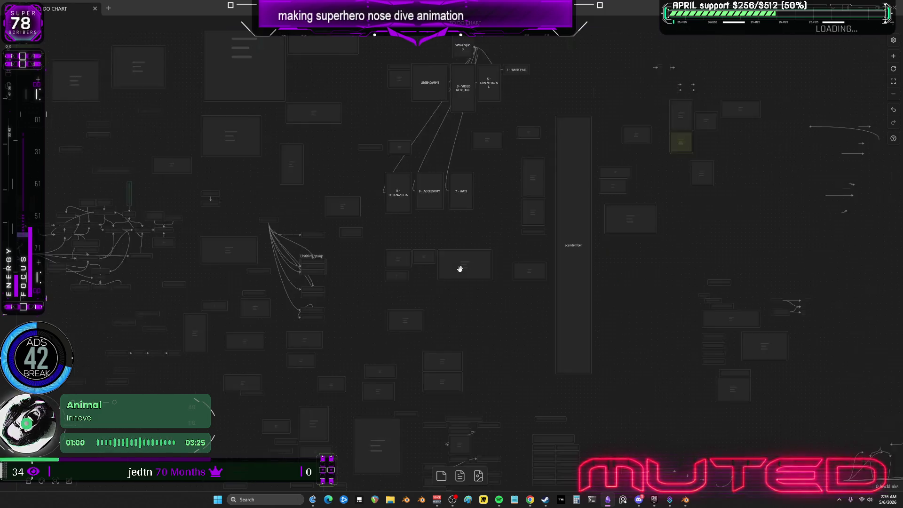
scroll(460, 269, "down", 5, "ctrl")
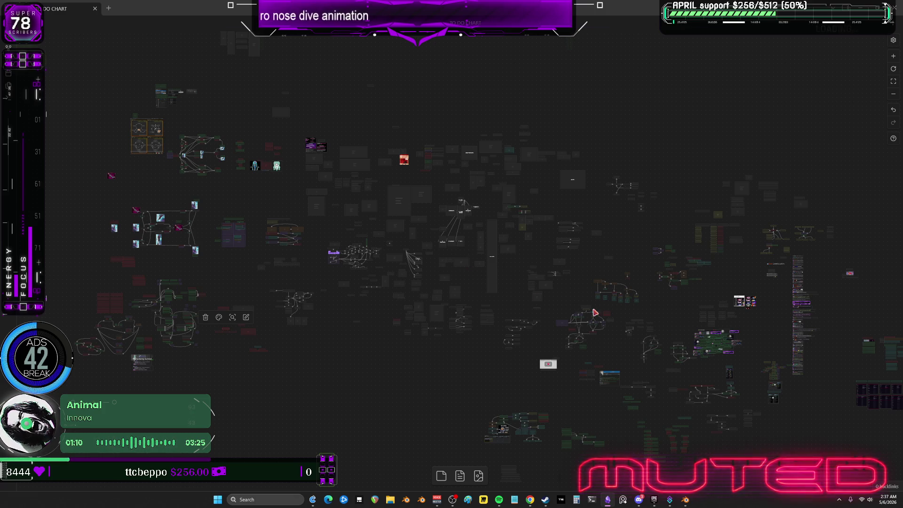
left_click(530, 500)
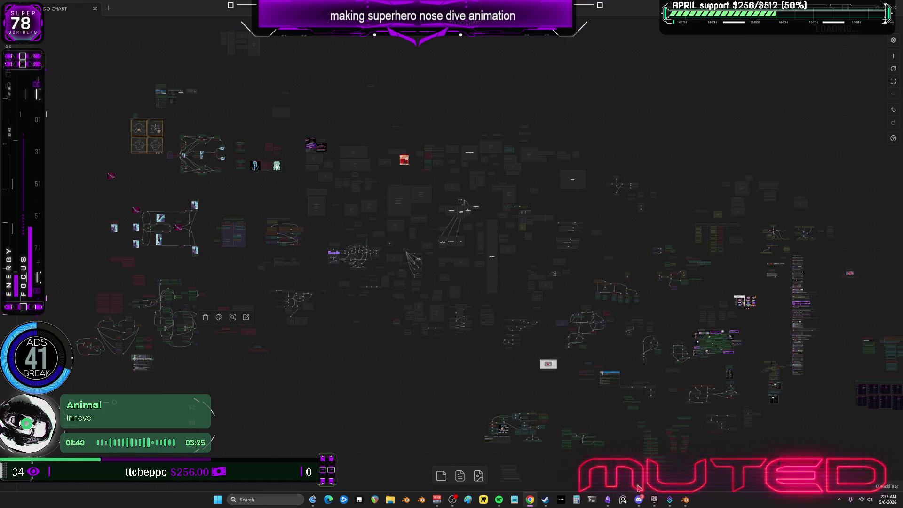
Step: Return to Blender and scrub the animation from frame 43 back to around frame 5
left_click(686, 498)
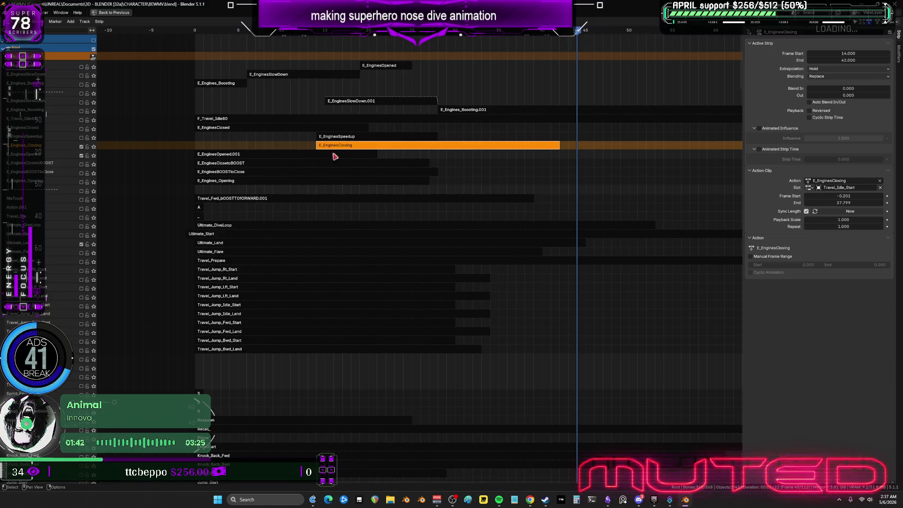
mouse_move(578, 32)
left_mouse_down()
mouse_move(395, 51)
mouse_move(336, 69)
left_mouse_up()
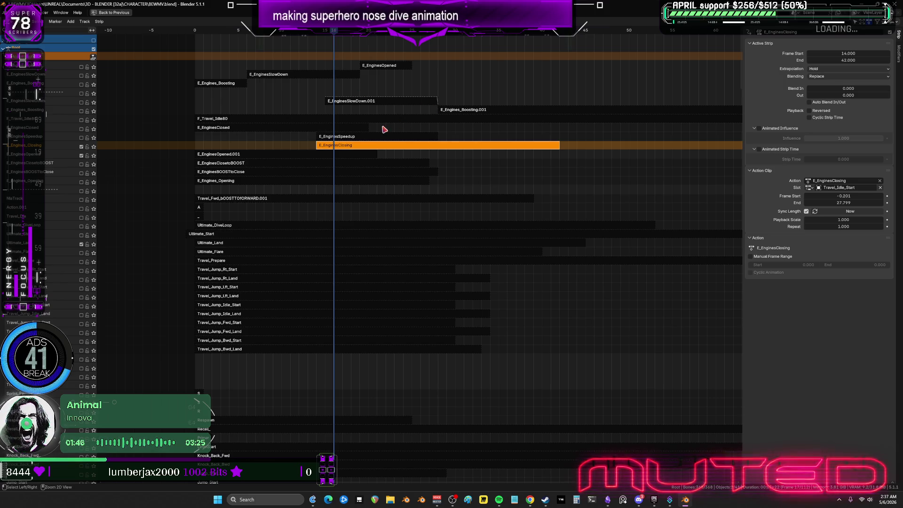
key("ctrl+space")
mouse_move(264, 246)
left_mouse_down()
mouse_move(418, 263)
mouse_move(407, 269)
left_mouse_up()
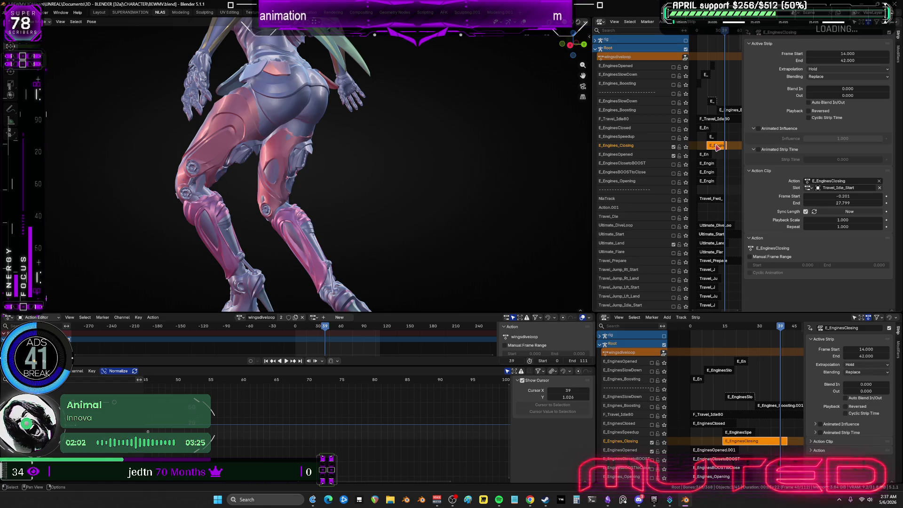
Step: Enter tweak mode on E_EnginesClosing and inspect its curves in the Graph Editor up to frame 43
key("Tab")
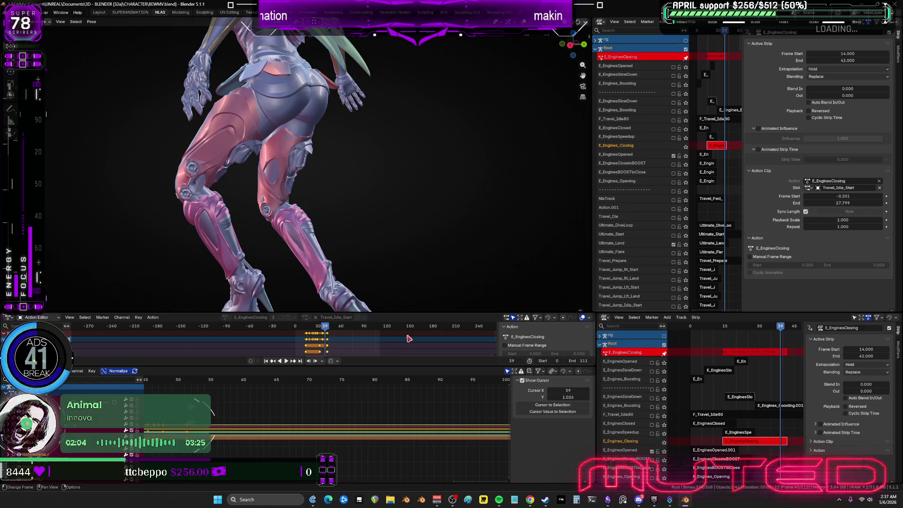
key("ctrl+space")
mouse_move(315, 258)
middle_mouse_down("ctrl")
mouse_move(588, 310)
mouse_move(577, 297)
middle_mouse_up("ctrl")
mouse_move(420, 37)
left_mouse_down()
mouse_move(442, 48)
mouse_move(447, 201)
left_mouse_up()
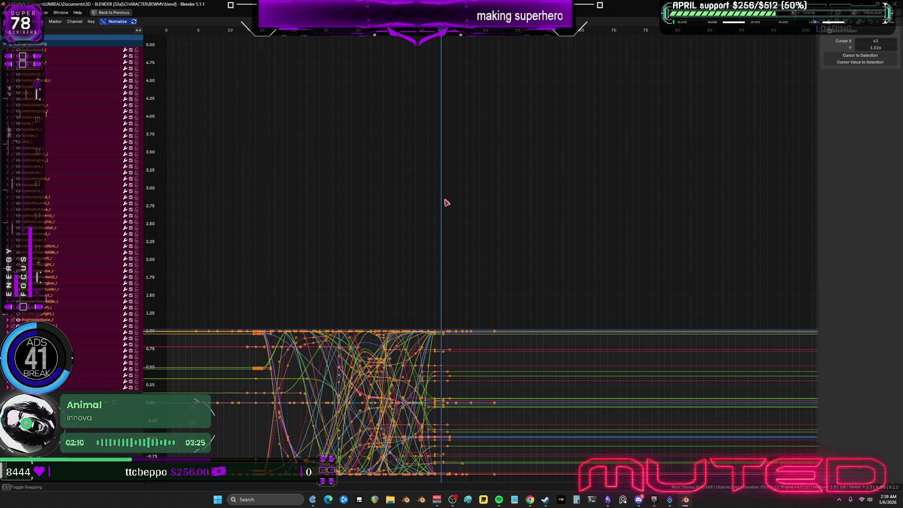
key("ctrl+space")
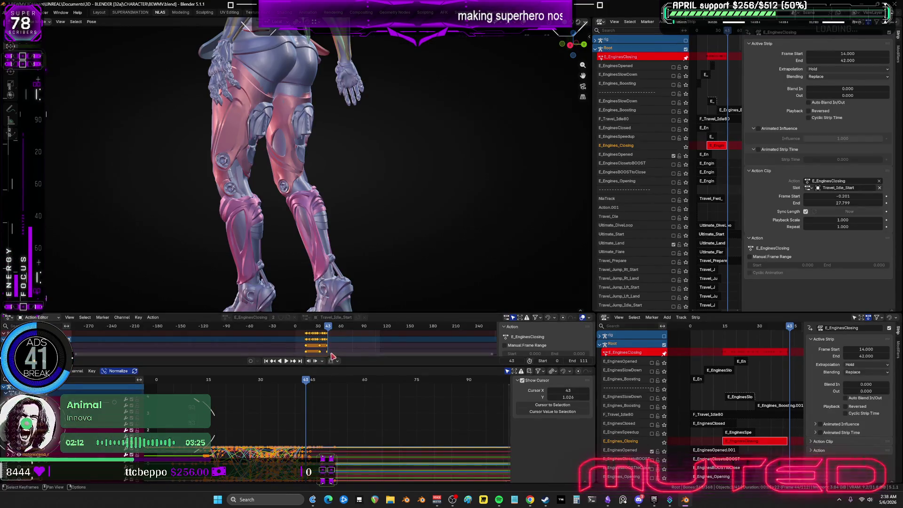
Step: Check the keys in the Action editor, exit tweak mode to sync the strip, and enable the E_EnginesClosed track
key("ctrl+space")
scroll(530, 166, "up", 4)
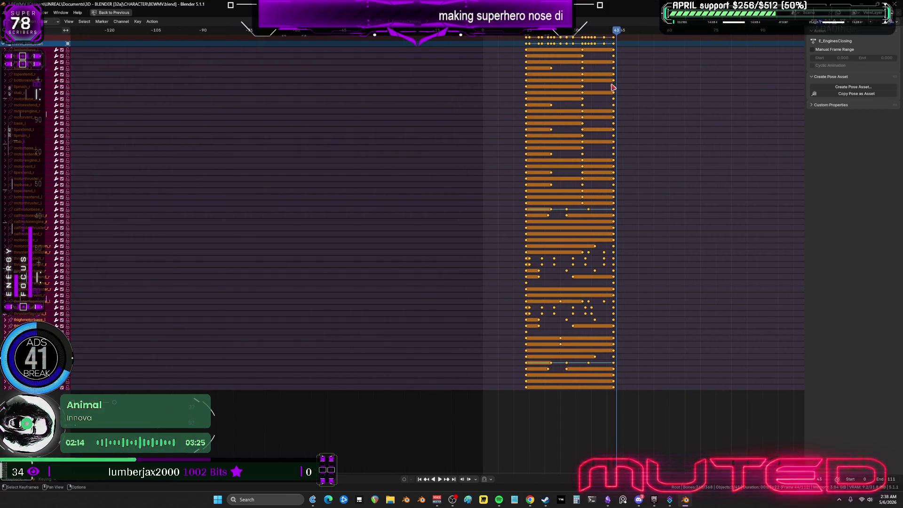
key("ctrl+space")
key("ctrl+space")
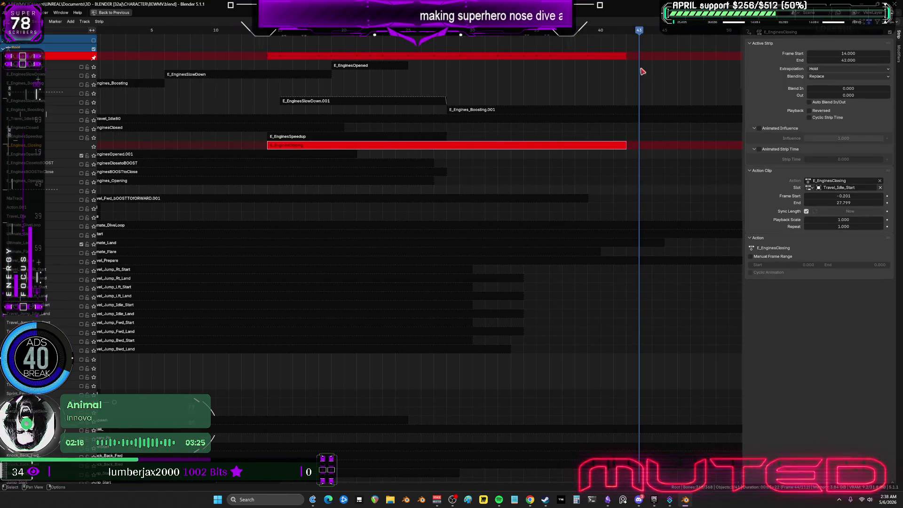
left_click_drag(640, 33, 633, 34)
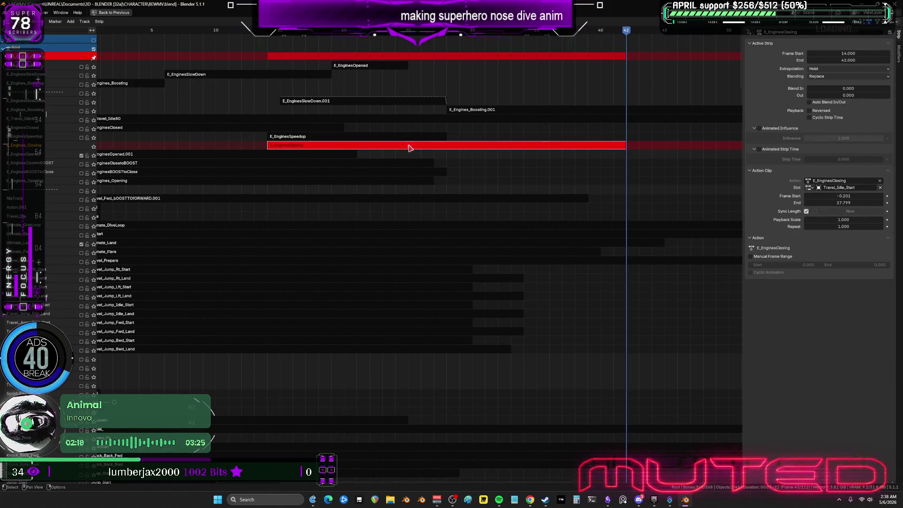
key("Tab")
left_click(81, 129)
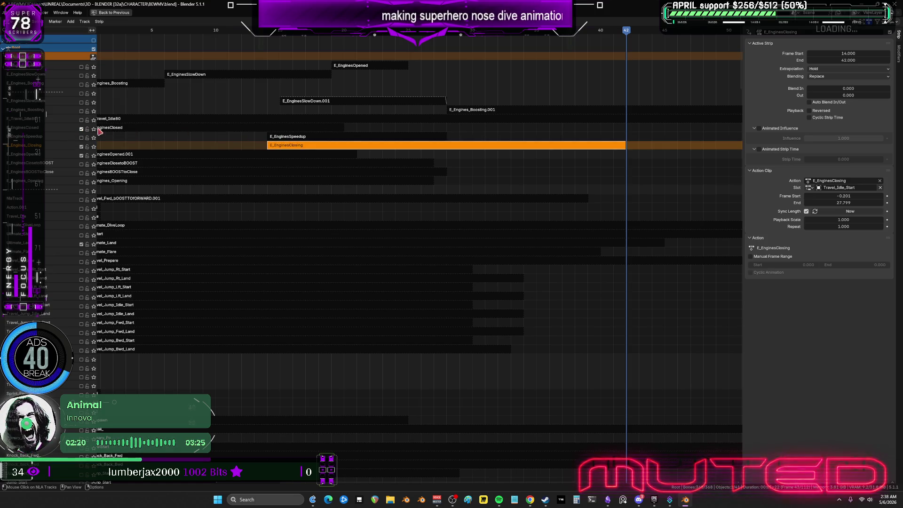
Step: Set the E_EnginesClosed strip to start at frame 42 so it runs 42–62
left_click(116, 128)
double_click(829, 53)
type("42")
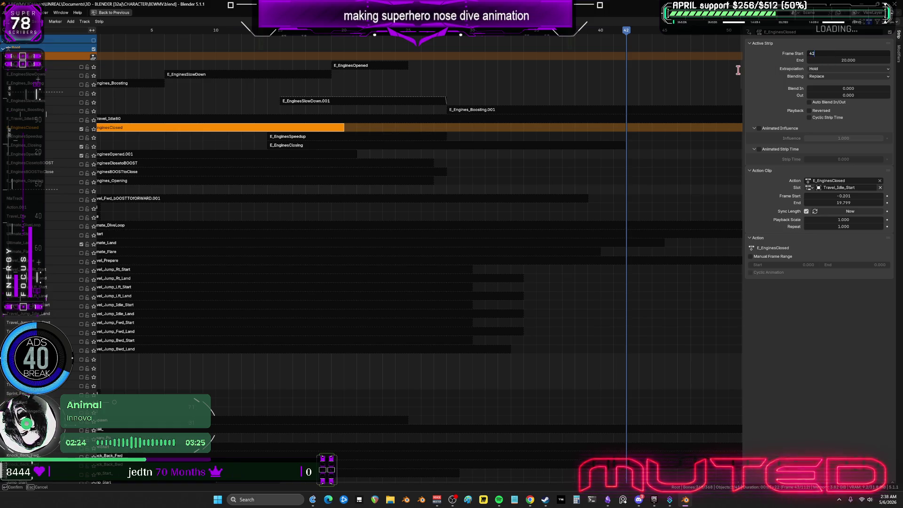
key("Return")
scroll(564, 181, "down", 5)
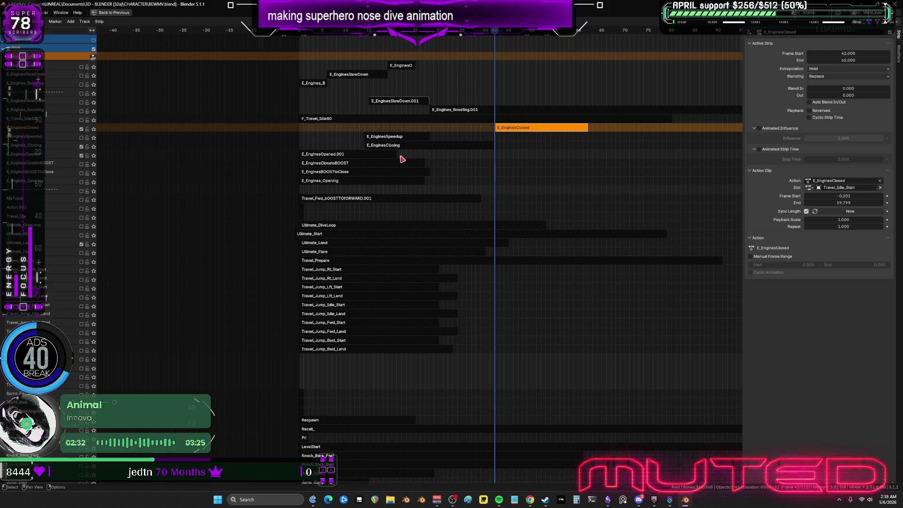
key("ctrl+space")
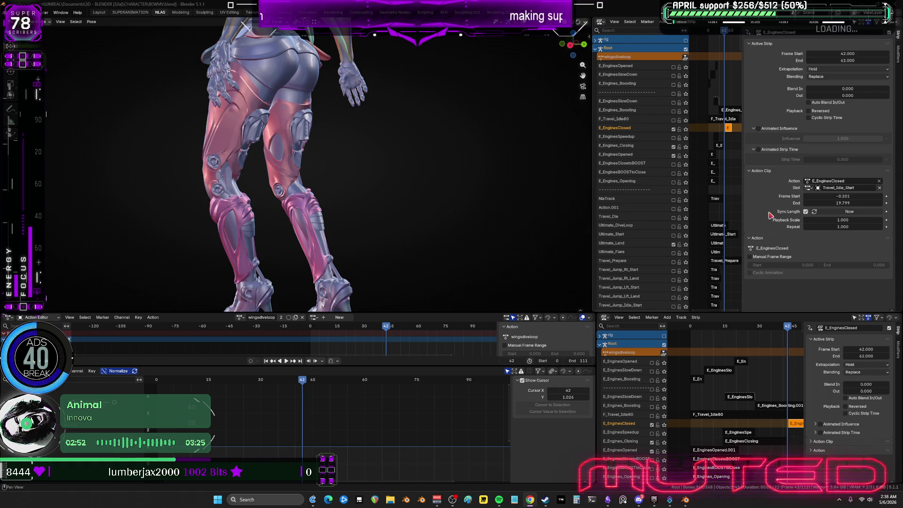
Step: Inspect the Ultimate_Land strip's curves full screen around frames 46–47, then scrub back to frame 32
scroll(704, 189, "down", 3)
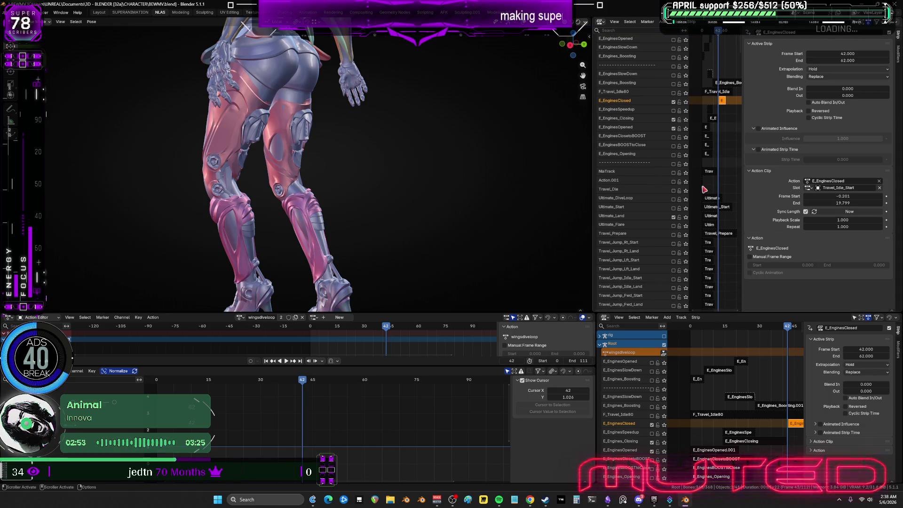
left_click(715, 216)
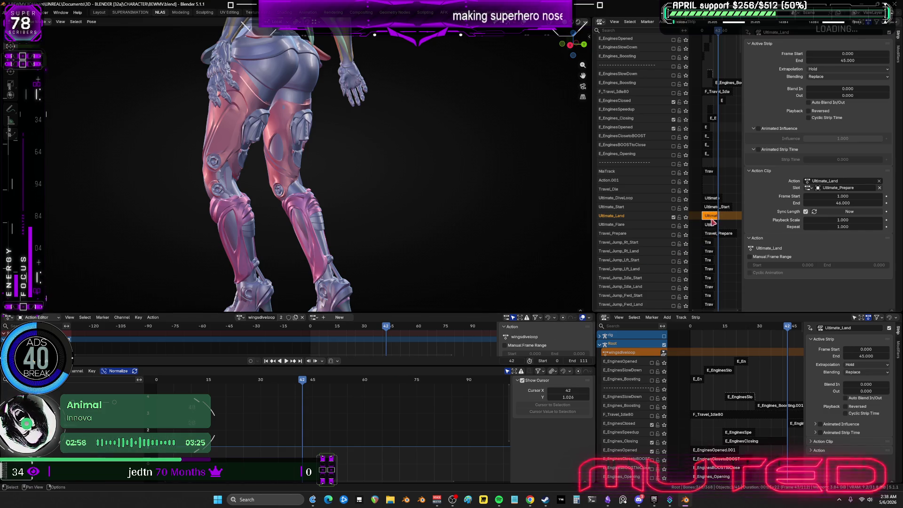
key("ctrl+space")
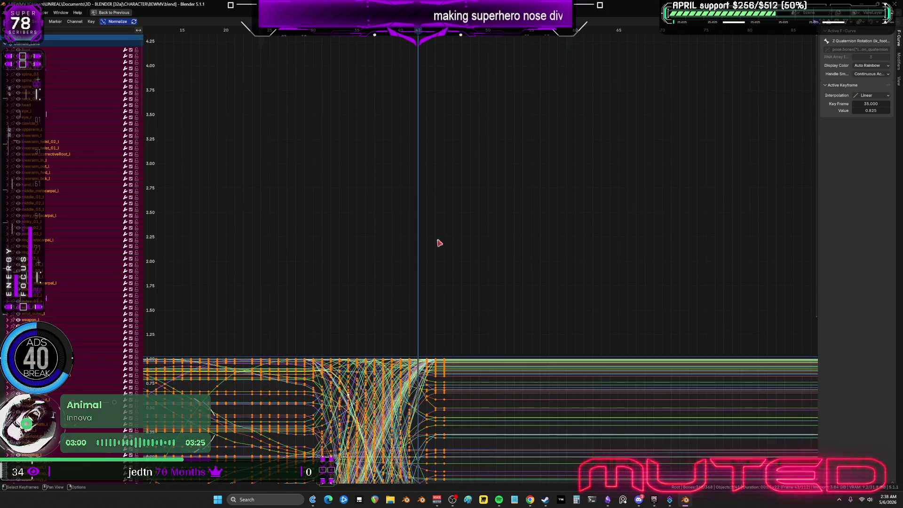
left_click(453, 32)
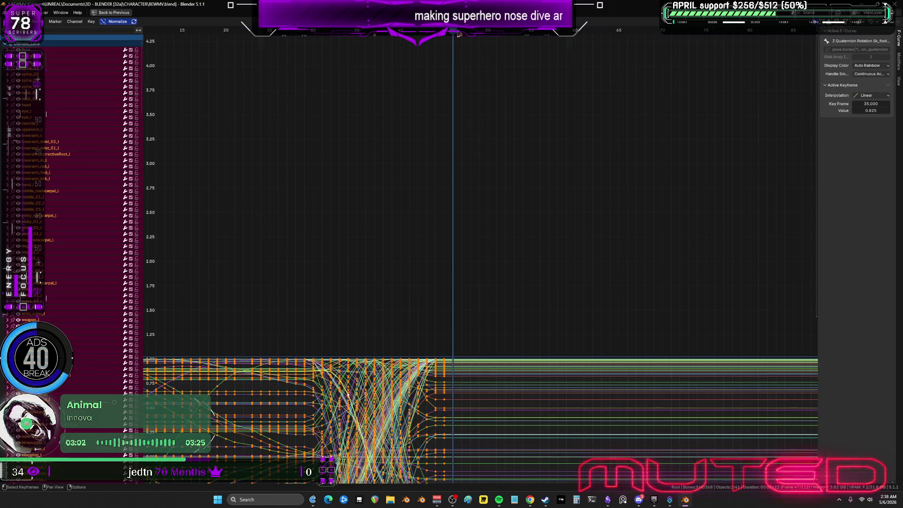
left_click_drag(448, 36, 446, 36)
key("ctrl+space")
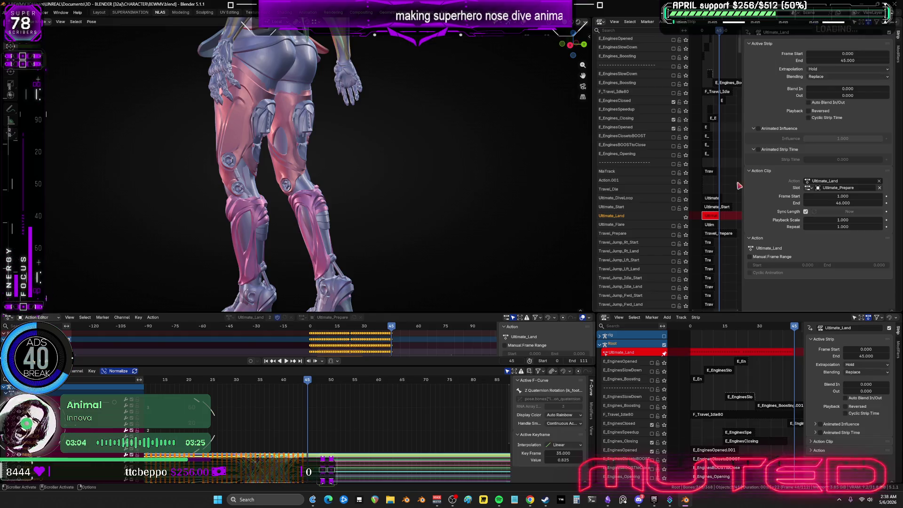
left_click(714, 216)
mouse_move(426, 204)
left_mouse_down("alt")
mouse_move(365, 221)
mouse_move(361, 227)
mouse_move(388, 246)
mouse_move(298, 256)
mouse_move(484, 250)
mouse_move(382, 258)
left_mouse_up("alt")
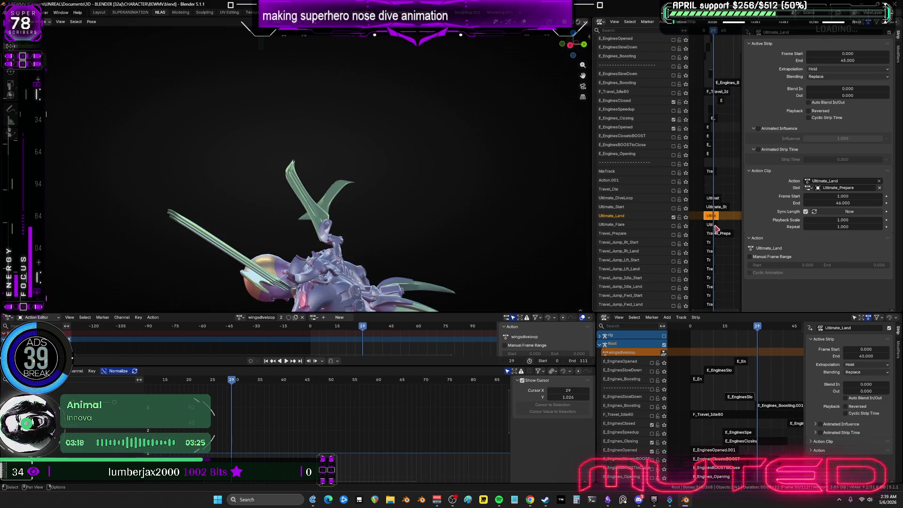
Step: Widen the NLA editor, scroll to the wing rig tracks, enable NlaTrack.003 and return to the first frame
left_click_drag(592, 242, 388, 242)
scroll(571, 217, "down", 15)
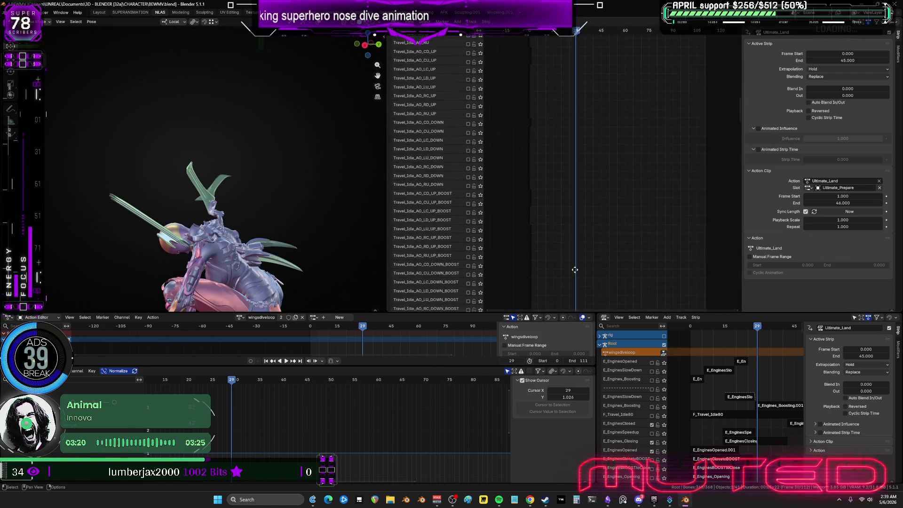
scroll(571, 218, "down", 15)
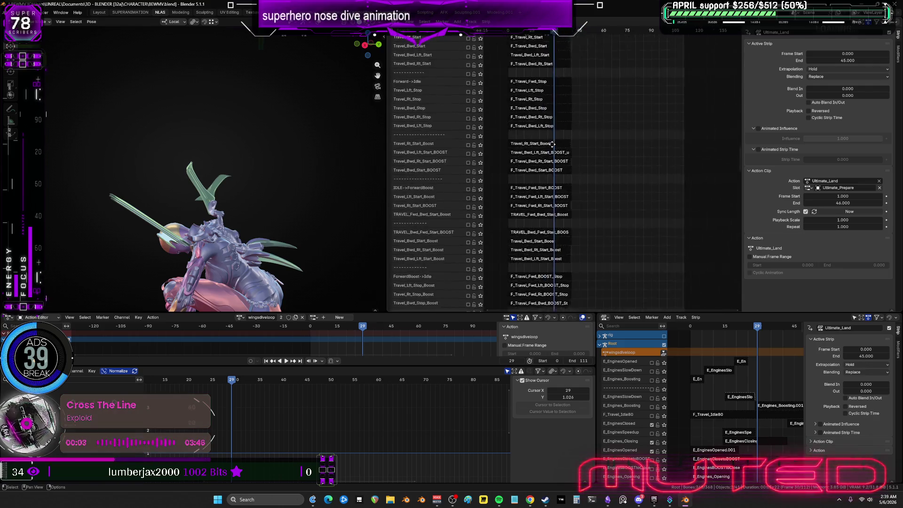
scroll(614, 161, "down", 7)
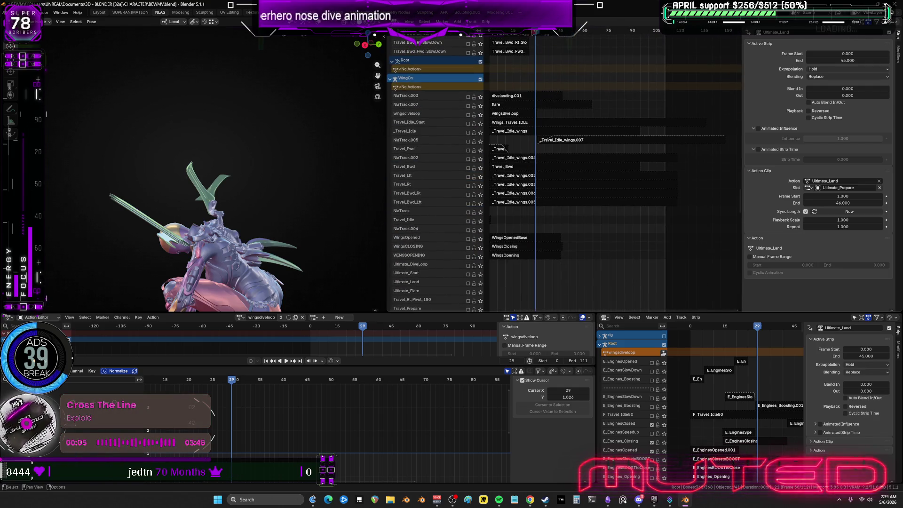
middle_click_drag(572, 227, 592, 188)
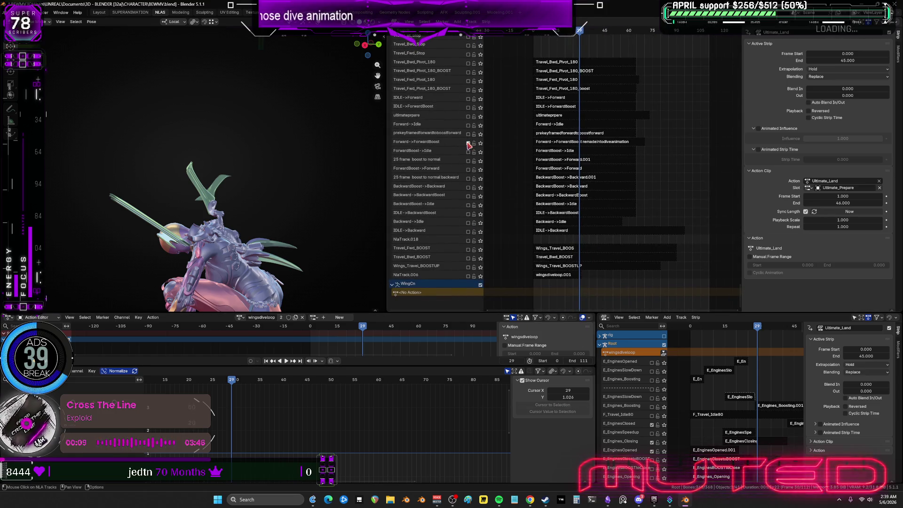
mouse_move(496, 165)
middle_mouse_down()
mouse_move(563, 226)
mouse_move(570, 301)
middle_mouse_up()
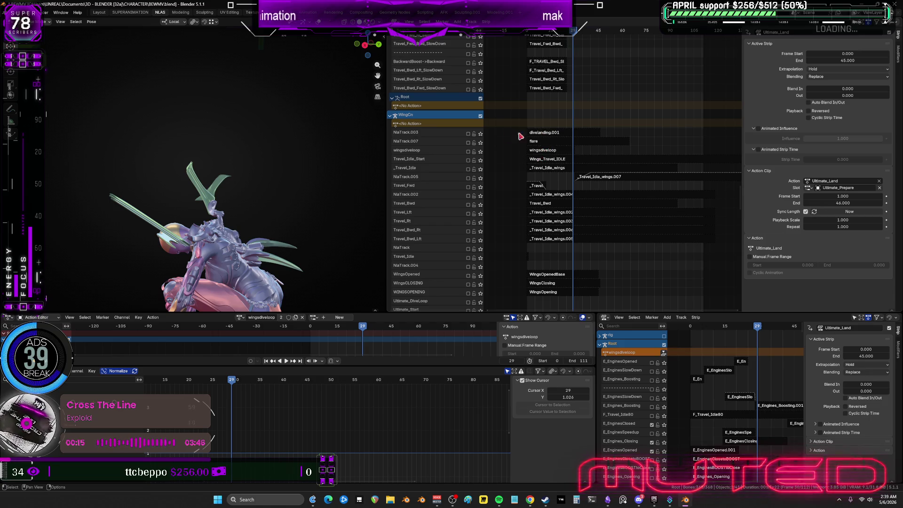
left_click(468, 135)
key("shift+Left")
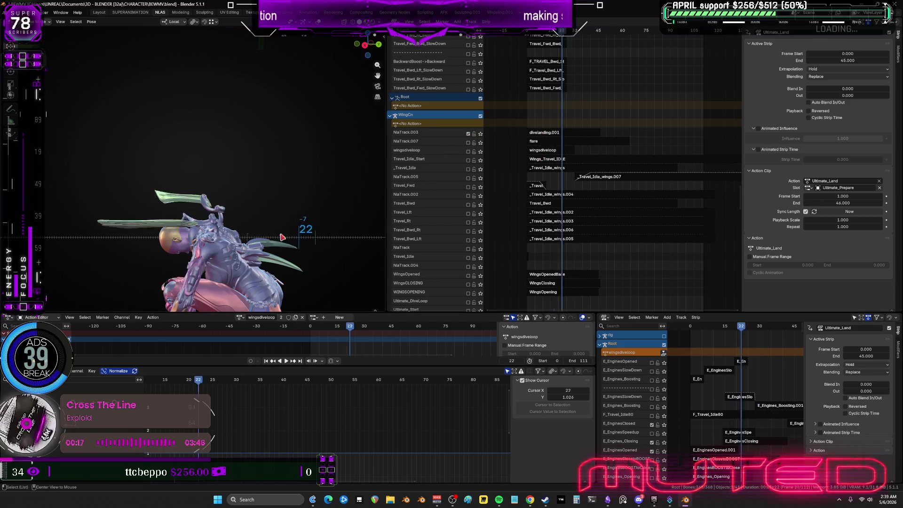
Step: Orbit to an upright side view of the character and play the combined animation
mouse_move(332, 234)
middle_mouse_down()
mouse_move(329, 226)
mouse_move(383, 215)
middle_mouse_up()
key("ctrl+space")
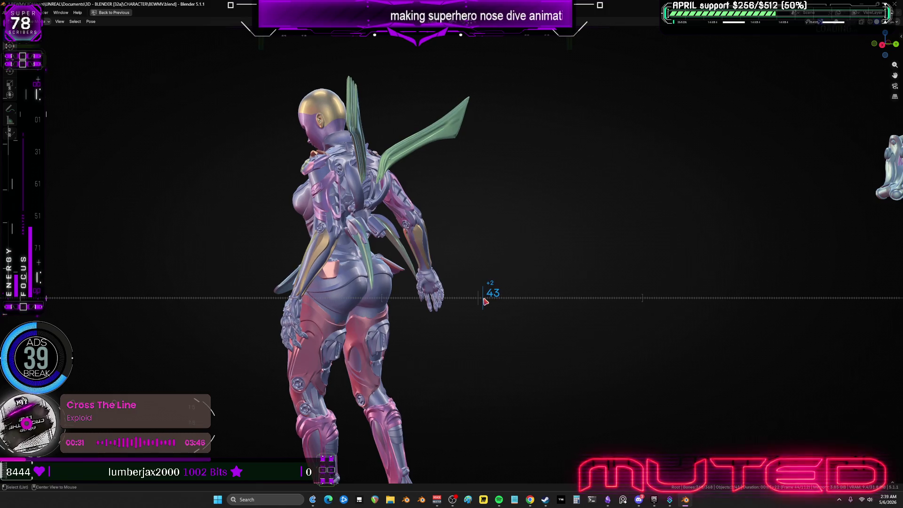
key("ctrl+space")
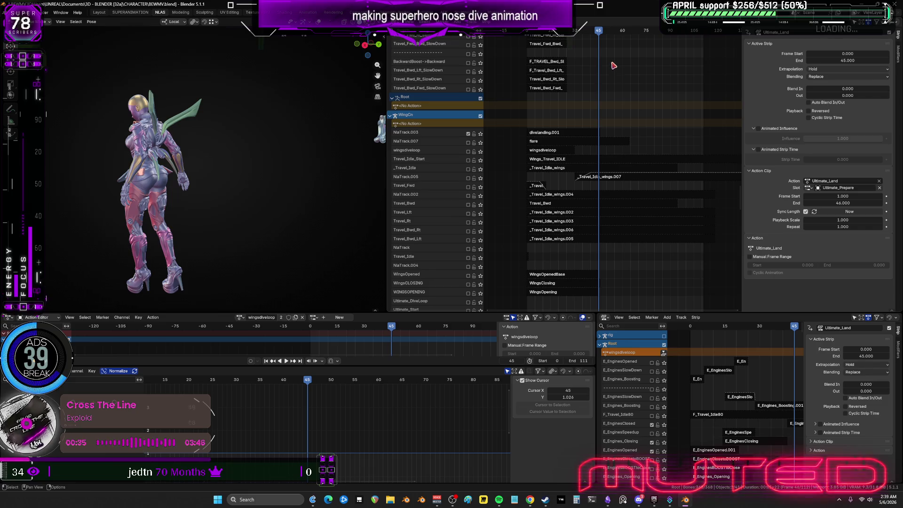
mouse_move(612, 62)
middle_mouse_down()
mouse_move(609, 149)
mouse_move(636, 252)
mouse_move(641, 71)
mouse_move(607, 221)
mouse_move(583, 165)
mouse_move(574, 246)
mouse_move(530, 252)
mouse_move(677, 224)
mouse_move(687, 238)
mouse_move(545, 241)
mouse_move(524, 146)
mouse_move(544, 147)
middle_mouse_up()
key("shift+ctrl+space")
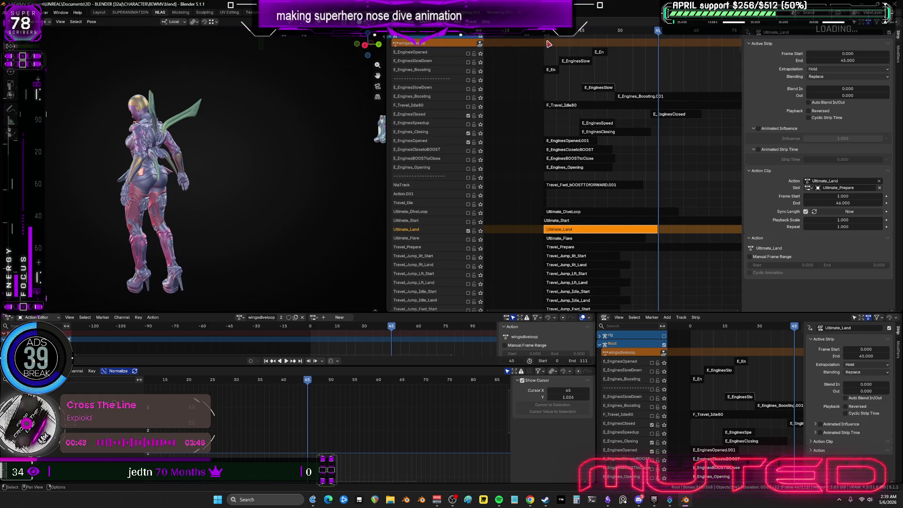
Step: Stop playback at frame 0 and enter tweak mode on Ultimate_Land with bones and overlays shown
key("space")
left_click_drag(549, 38, 547, 43)
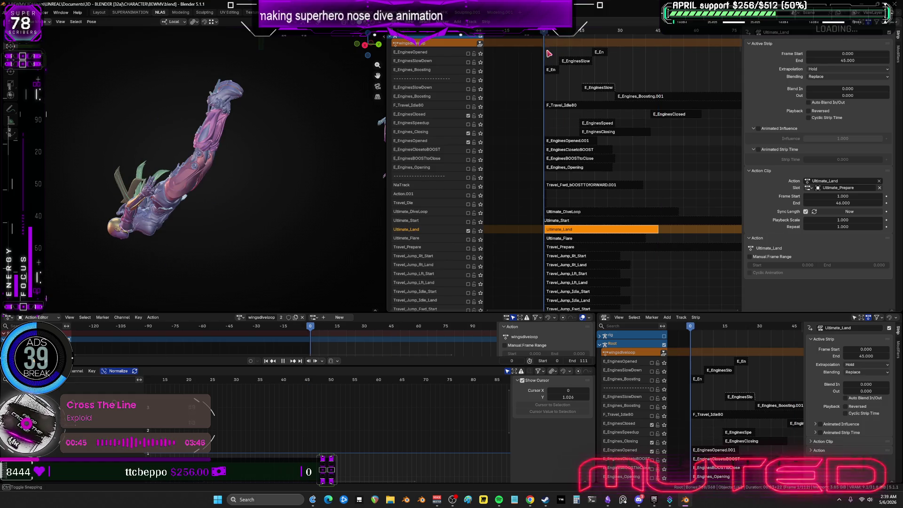
key("Tab")
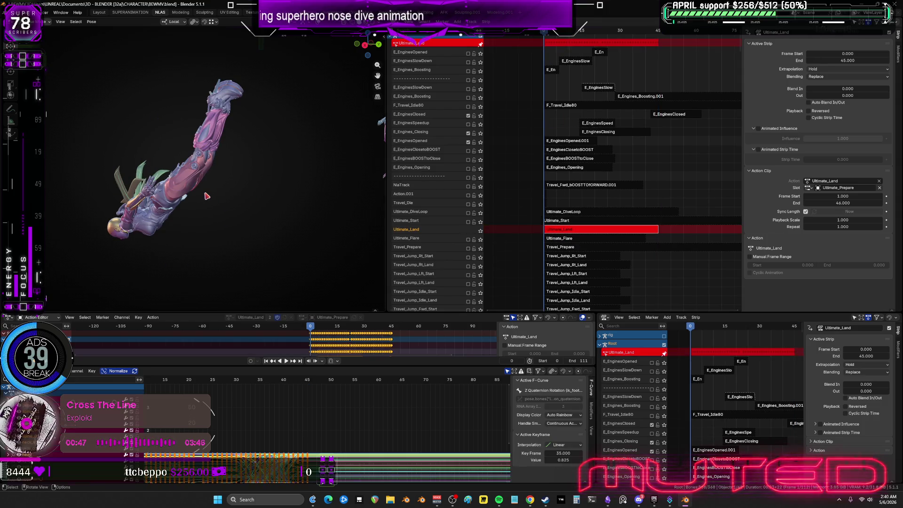
key("shift+alt+z")
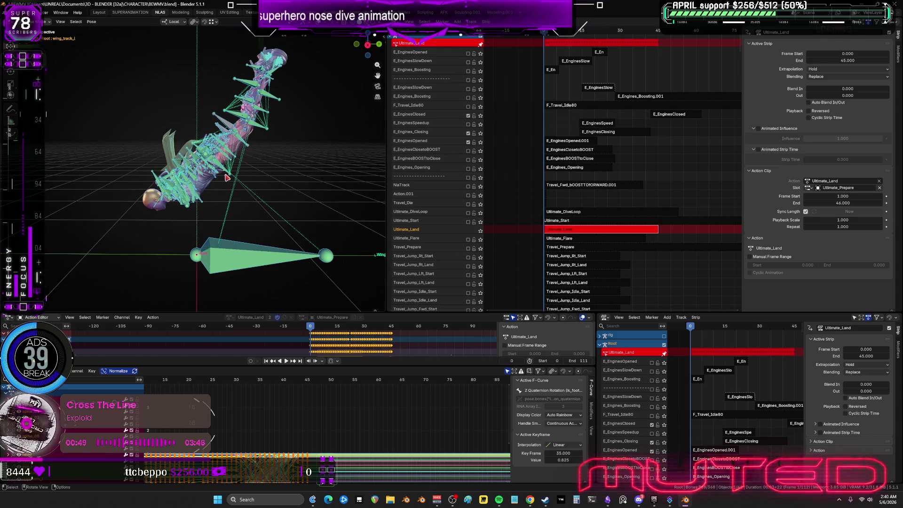
Step: Bake the pose action for frames 0 to 44 with Location and Rotation channels
left_click(92, 25)
mouse_move(112, 59)
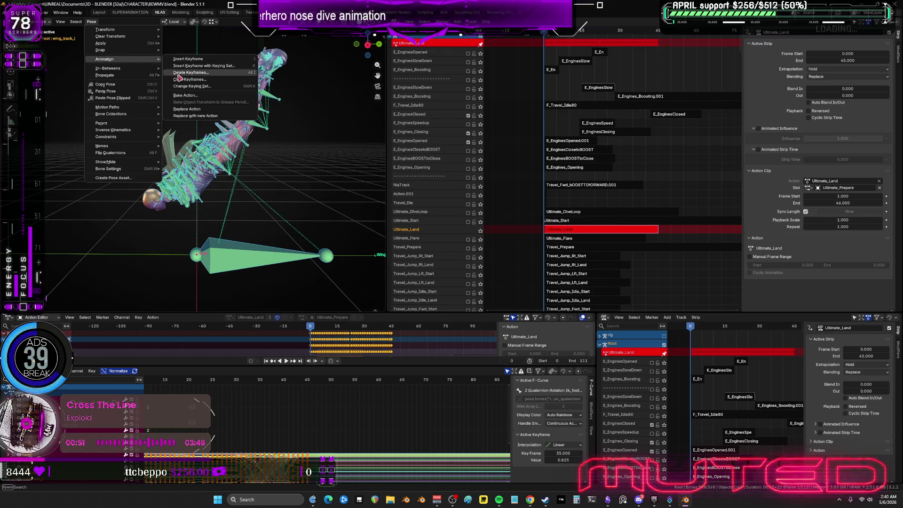
left_click(201, 100)
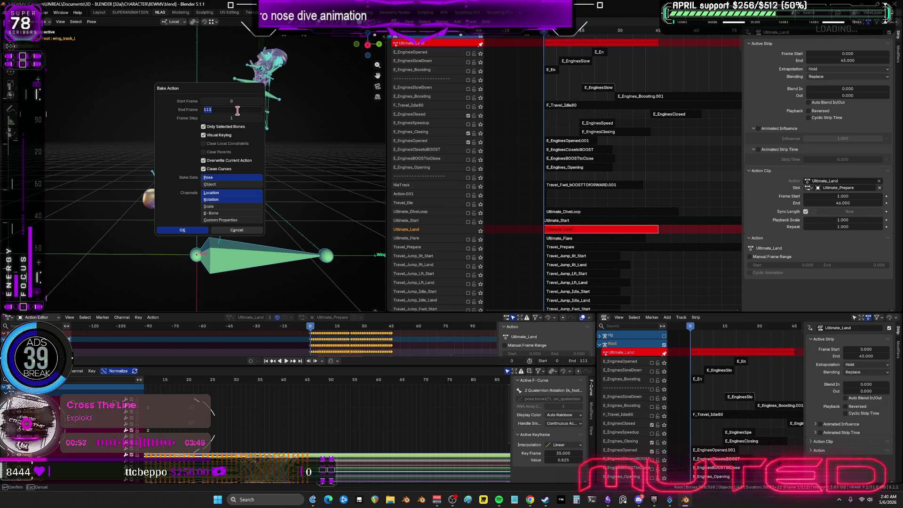
left_click(202, 234)
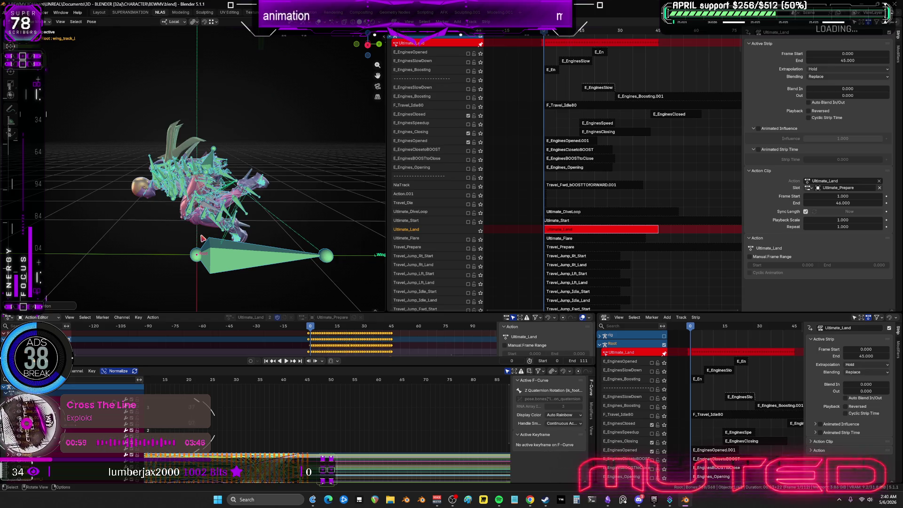